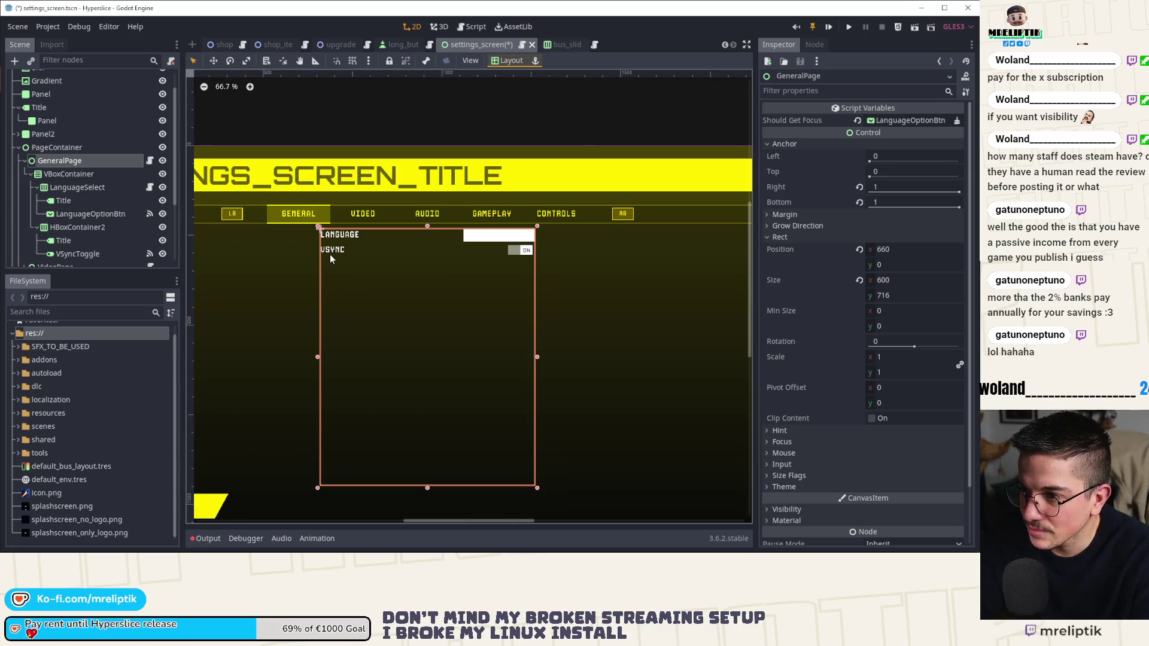
Step: Deselect GeneralPage, zoom out to 53%, and select the VSYNC row's Title label
left_click(456, 131)
scroll(408, 232, "down", 1)
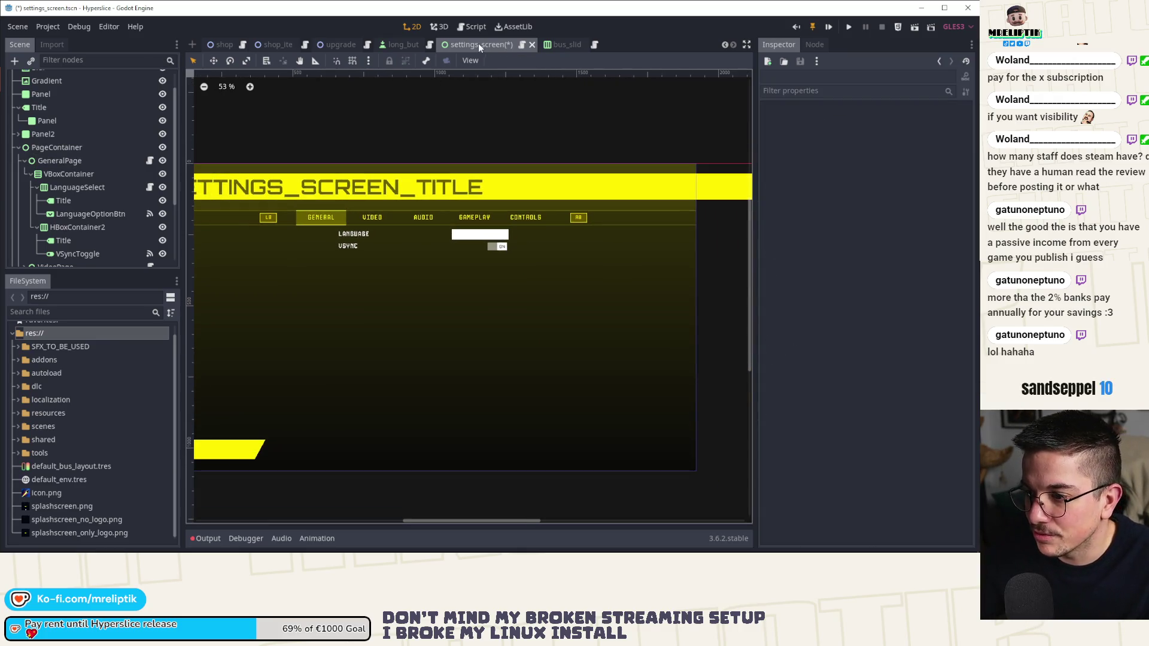
left_click(352, 250)
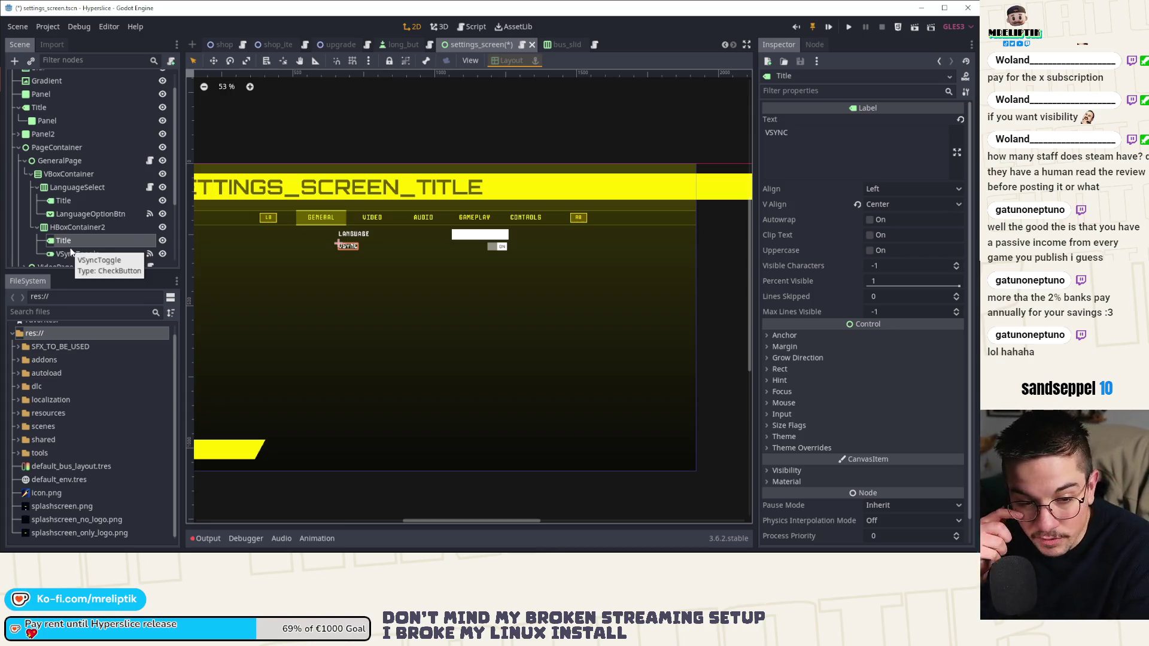
mouse_move(260, 552)
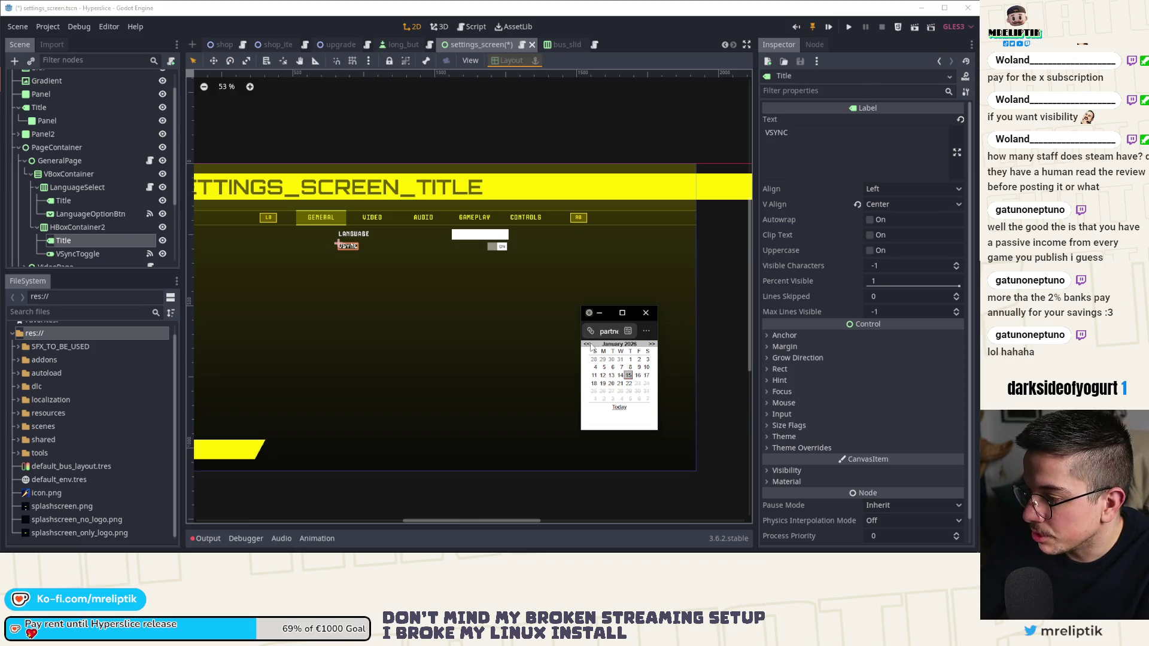
Step: Page the calendar popup back month by month from January 2026 toward October 2022
left_click(587, 345)
left_click(587, 344)
left_click(588, 345)
left_click(587, 345)
left_click(587, 345)
left_click(587, 344)
left_click(587, 344)
left_click(587, 345)
left_click(587, 344)
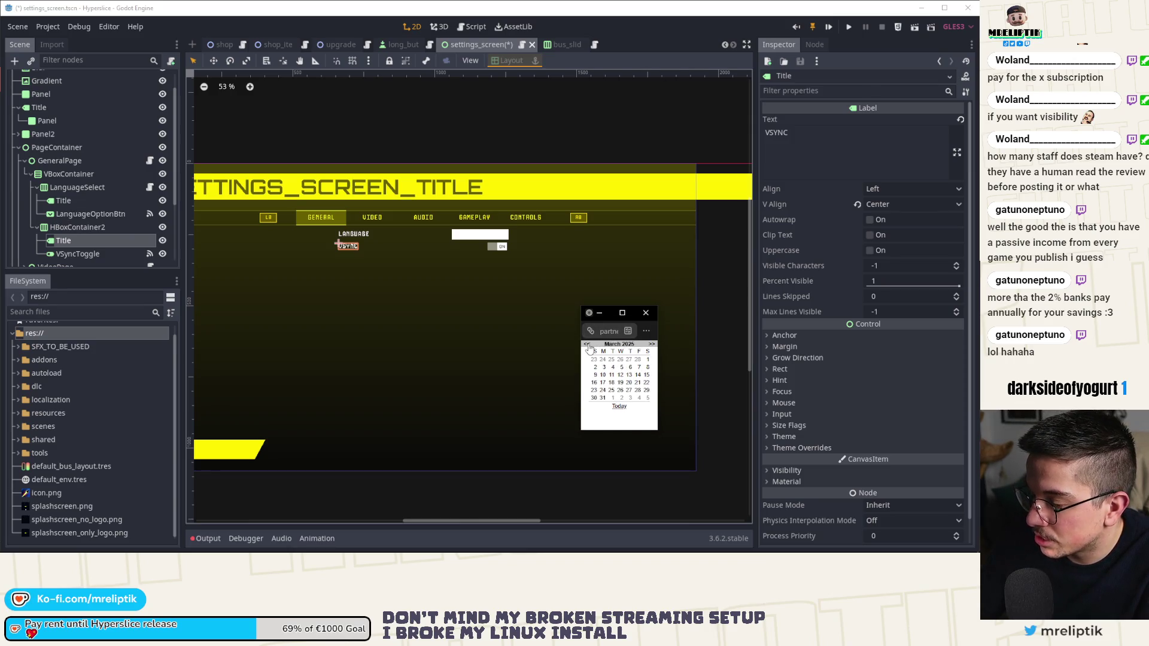
left_click(587, 345)
left_click(587, 345)
left_click(587, 345)
left_click(587, 345)
left_click(587, 345)
left_click(588, 345)
left_click(588, 346)
left_click(587, 345)
left_click(588, 345)
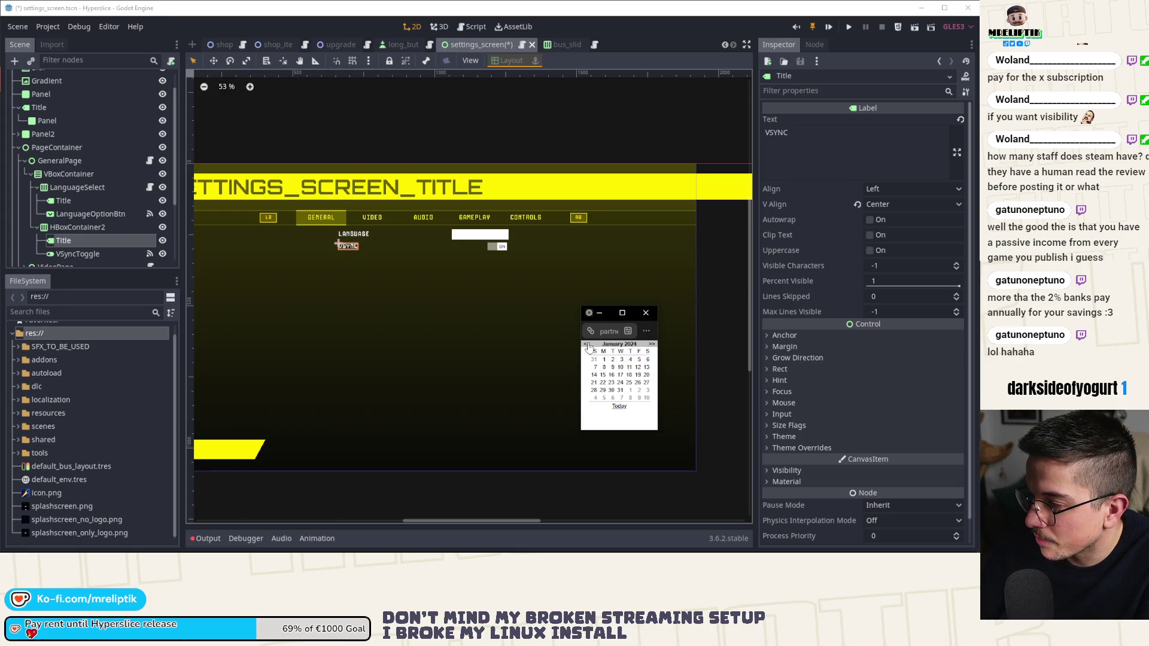
left_click(588, 345)
left_click(587, 346)
left_click(587, 345)
left_click(588, 345)
left_click(588, 345)
left_click(587, 346)
left_click(588, 346)
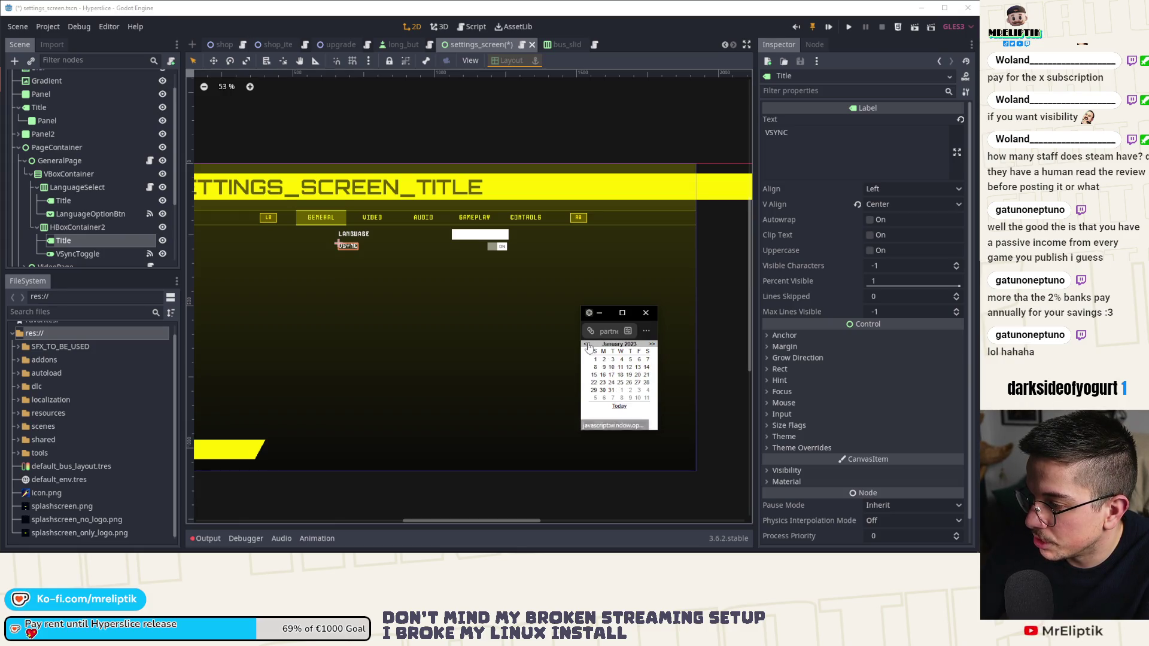
left_click(587, 345)
left_click(588, 345)
left_click(588, 345)
left_click(587, 346)
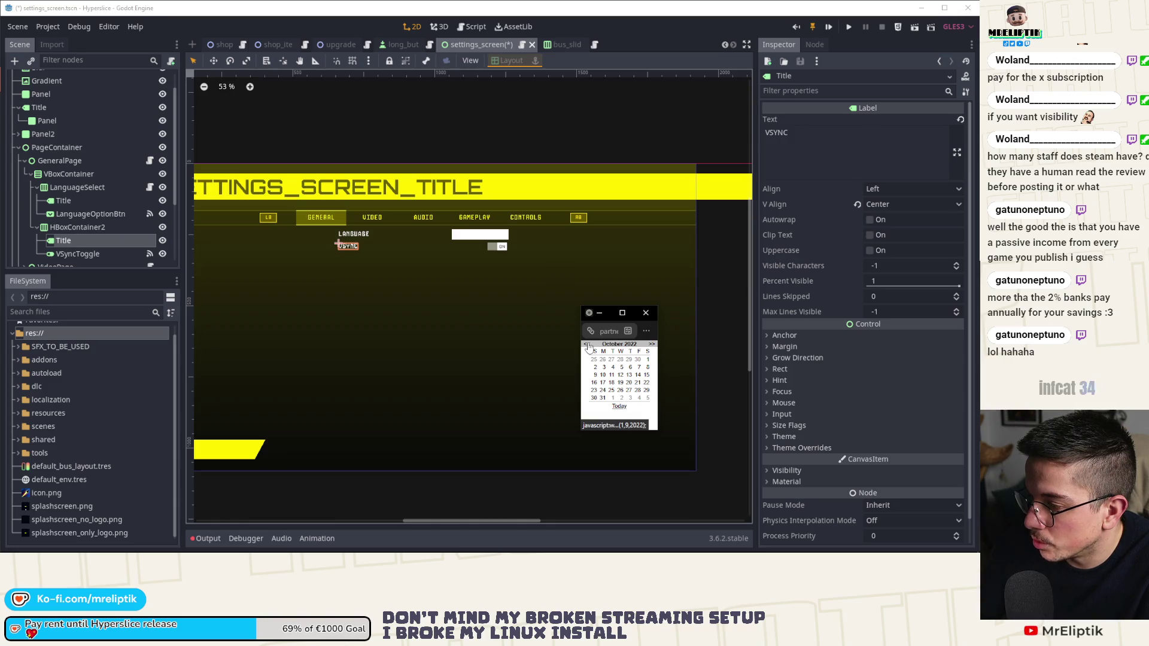
Step: Dismiss the browser calendar popup to reveal the General page's LANGUAGE and VSYNC rows
left_click(612, 367)
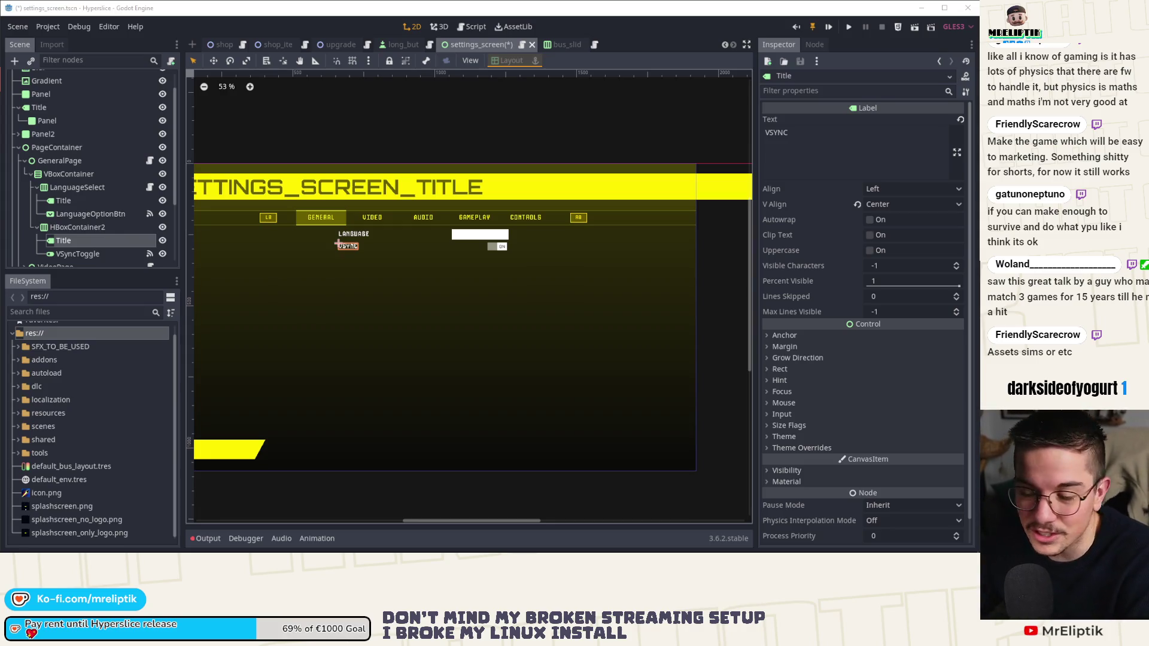
Step: Rename the VSyncToggle node to DLCToggle in the Scene dock
scroll(397, 272, "up", 3)
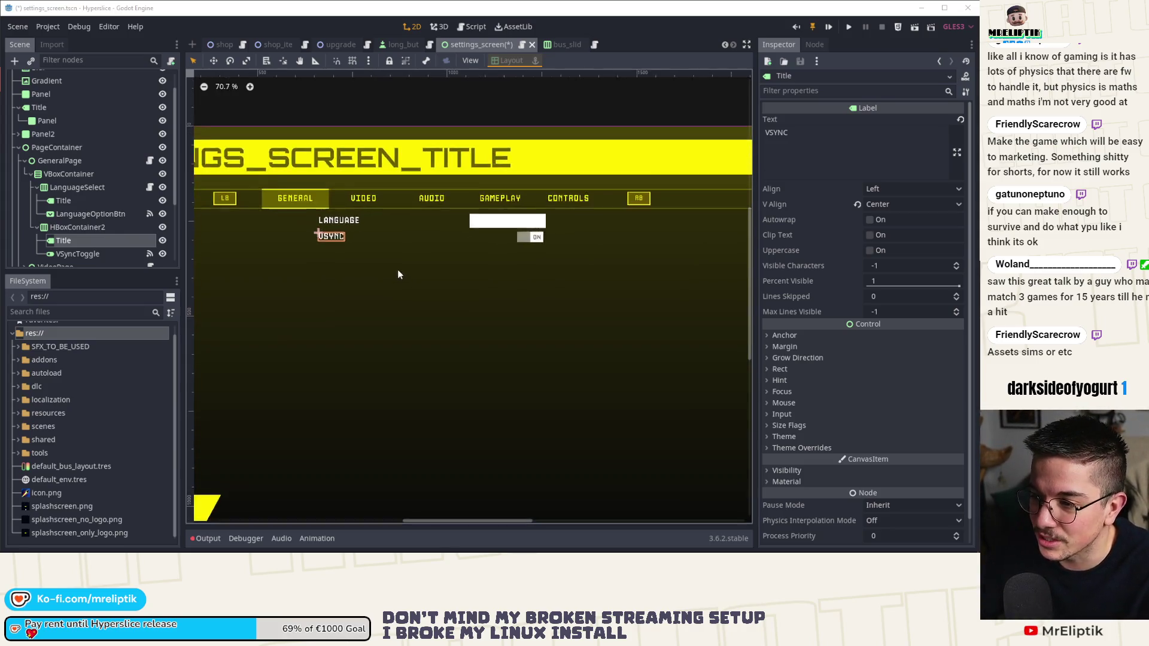
left_click(75, 253)
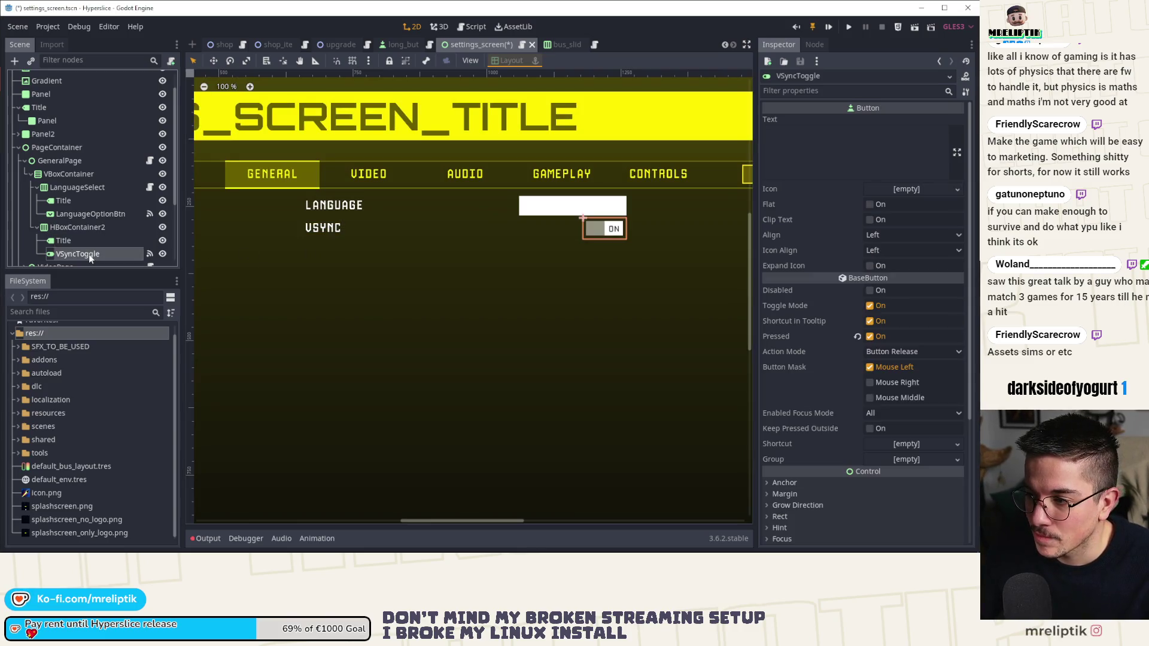
double_click(88, 253)
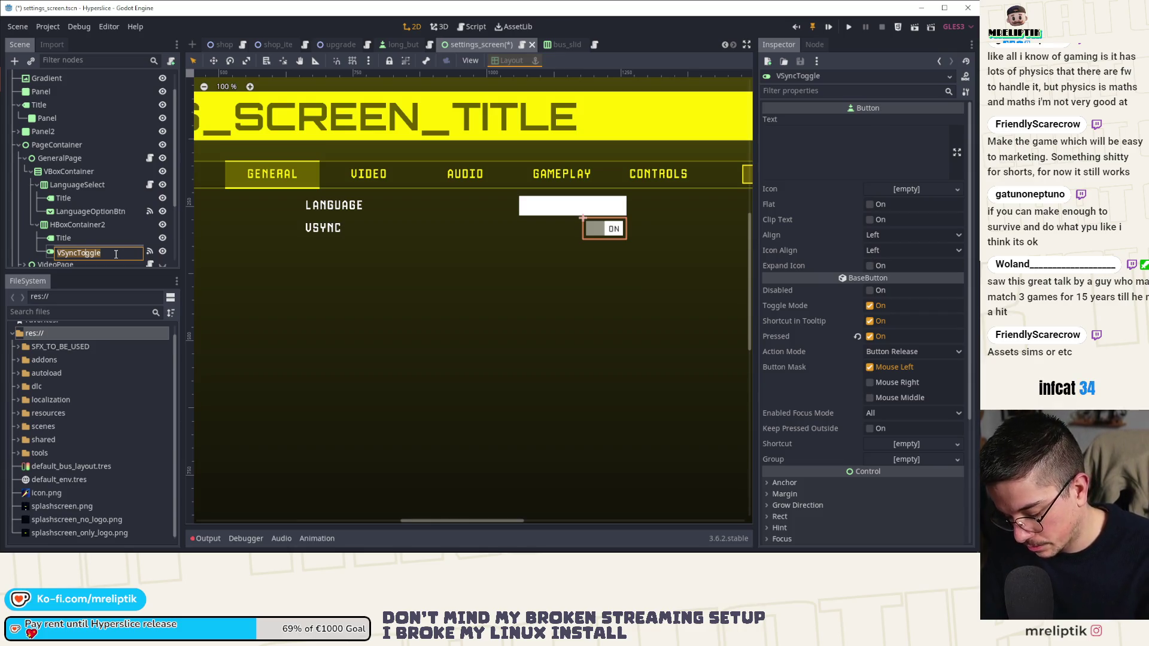
type("DLCToggle")
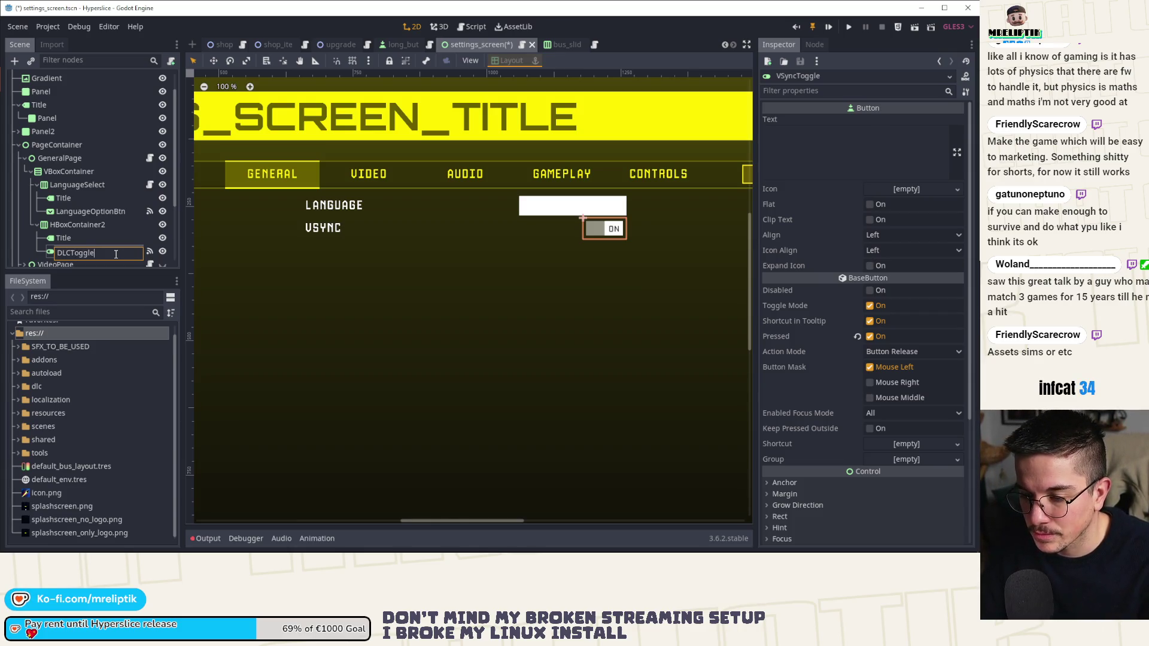
key("Return")
Step: Change the row's Title label text from VSYNC to SHOW_DLC and save the scene
left_click(98, 234)
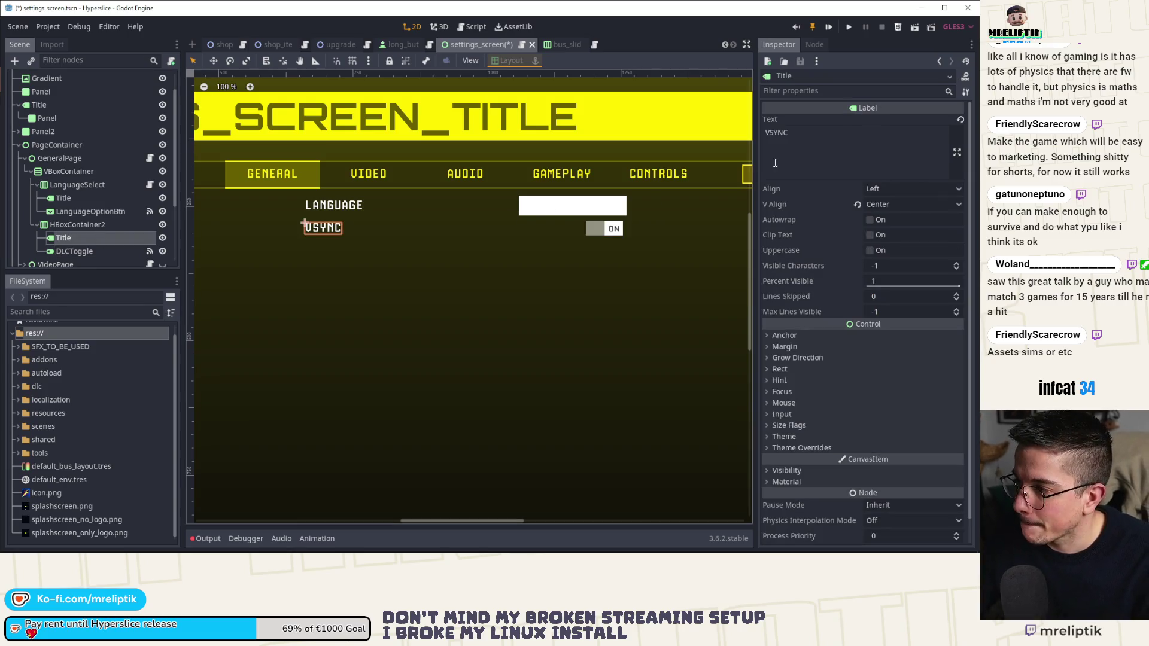
left_click(810, 153)
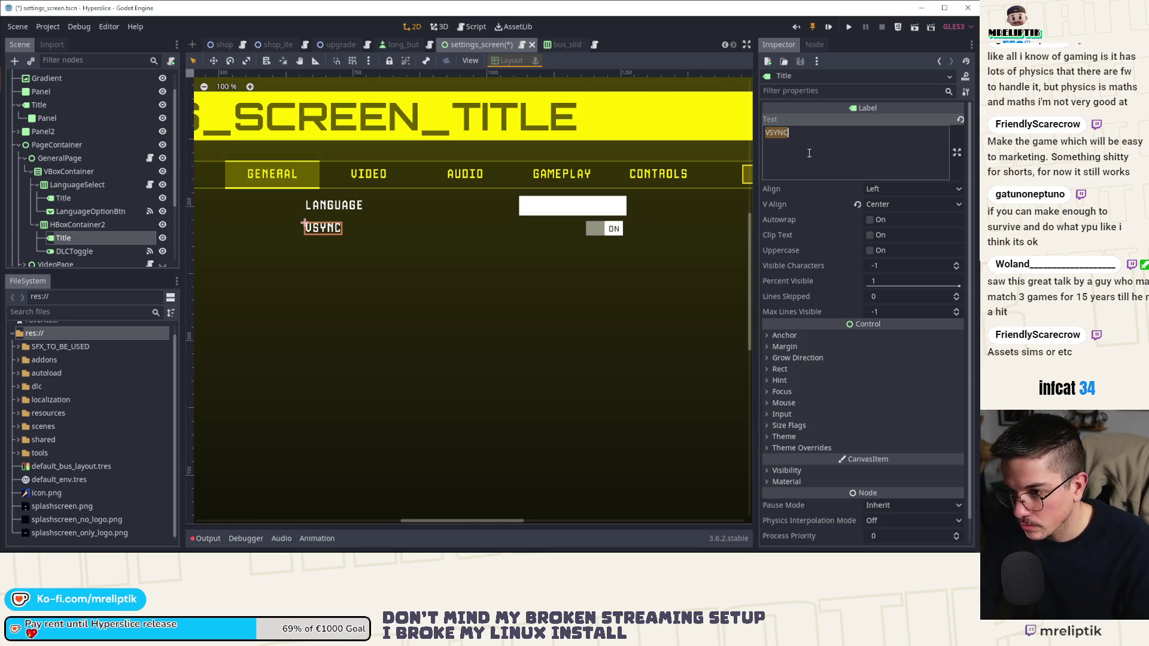
type("SHOW_DLC")
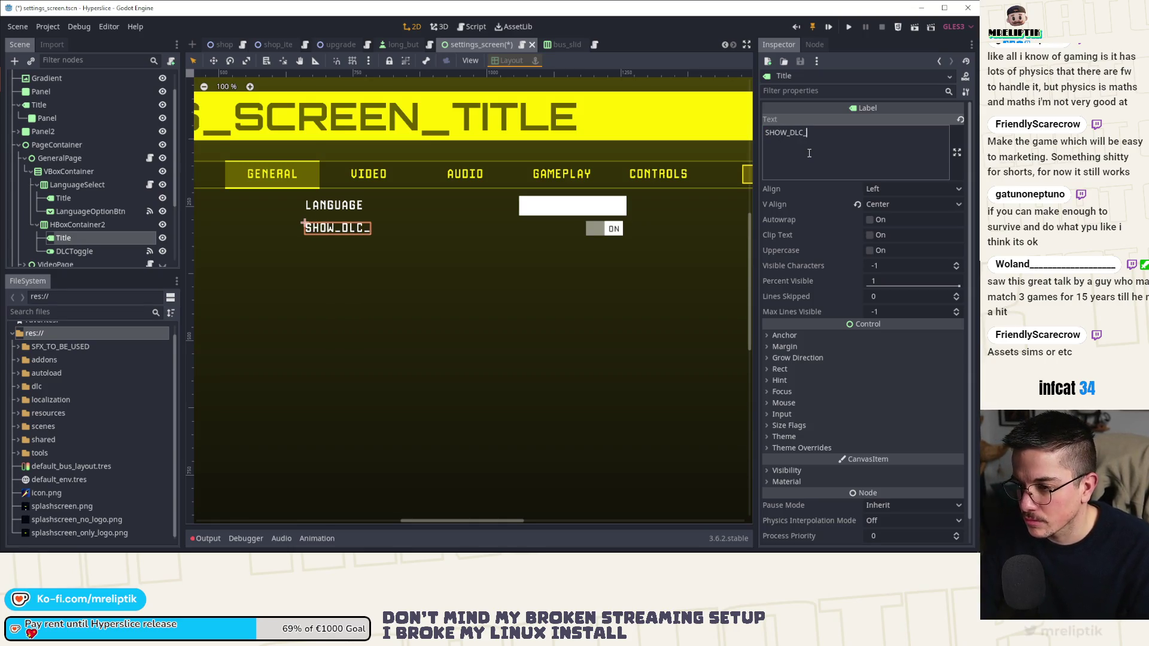
key("ctrl+s")
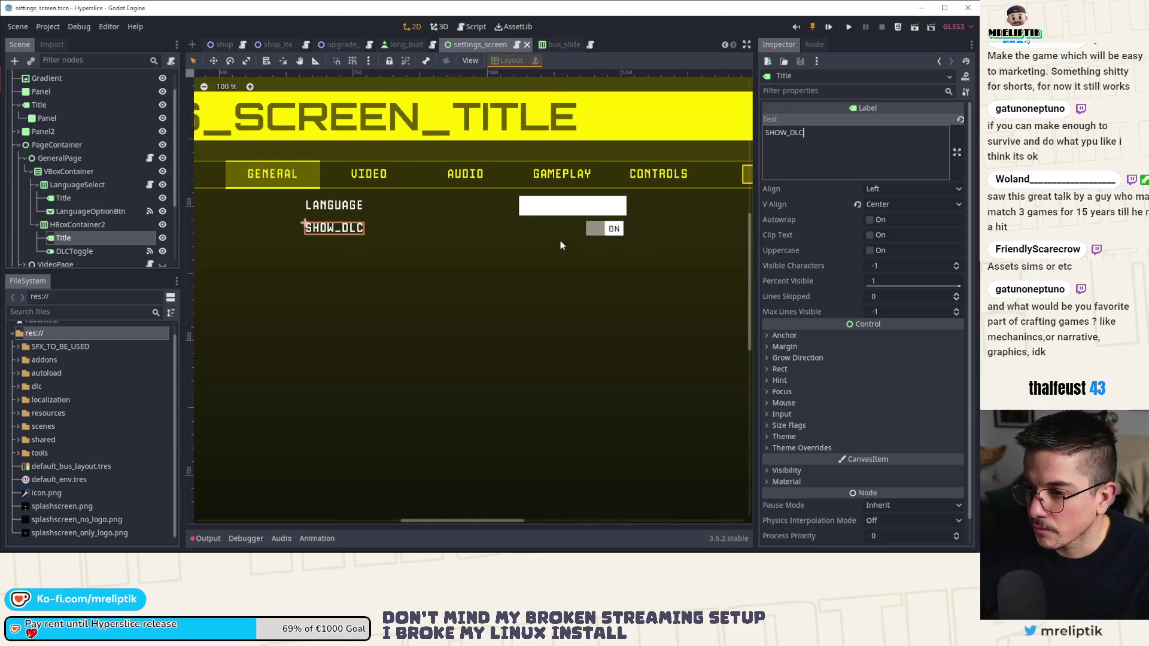
Step: Rename HBoxContainer2 to DLCContainer, then select DLCToggle
left_click(90, 251)
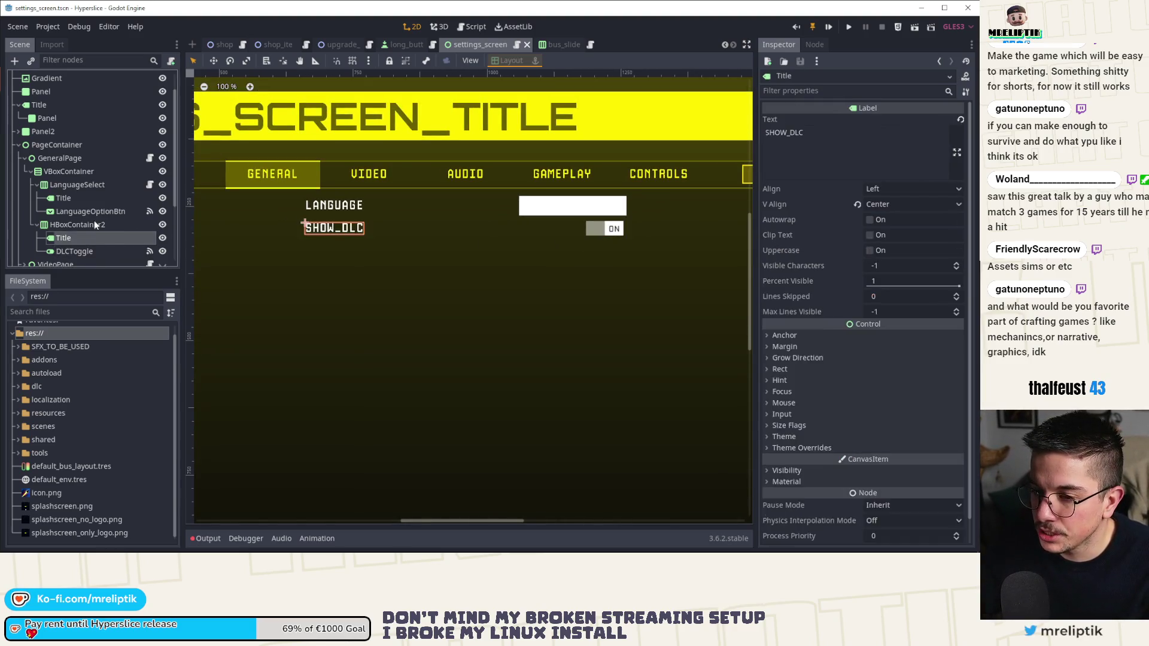
left_click(94, 224)
double_click(119, 225)
type("DlcC")
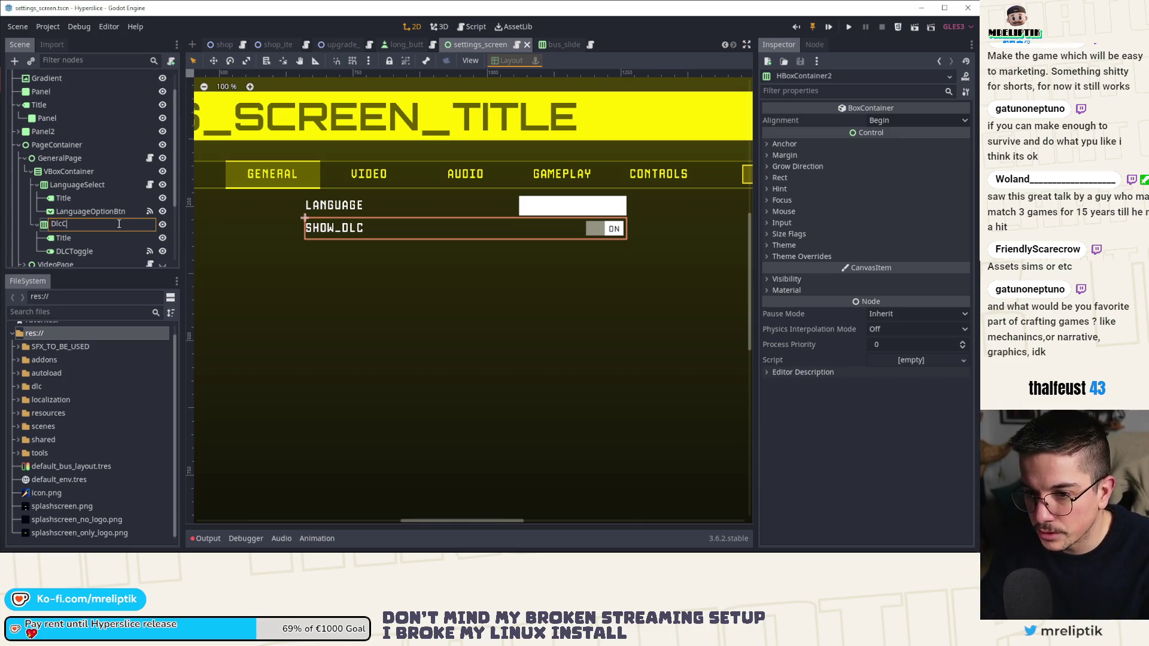
key("BackSpace")
key("BackSpace")
key("BackSpace")
type("LCCo")
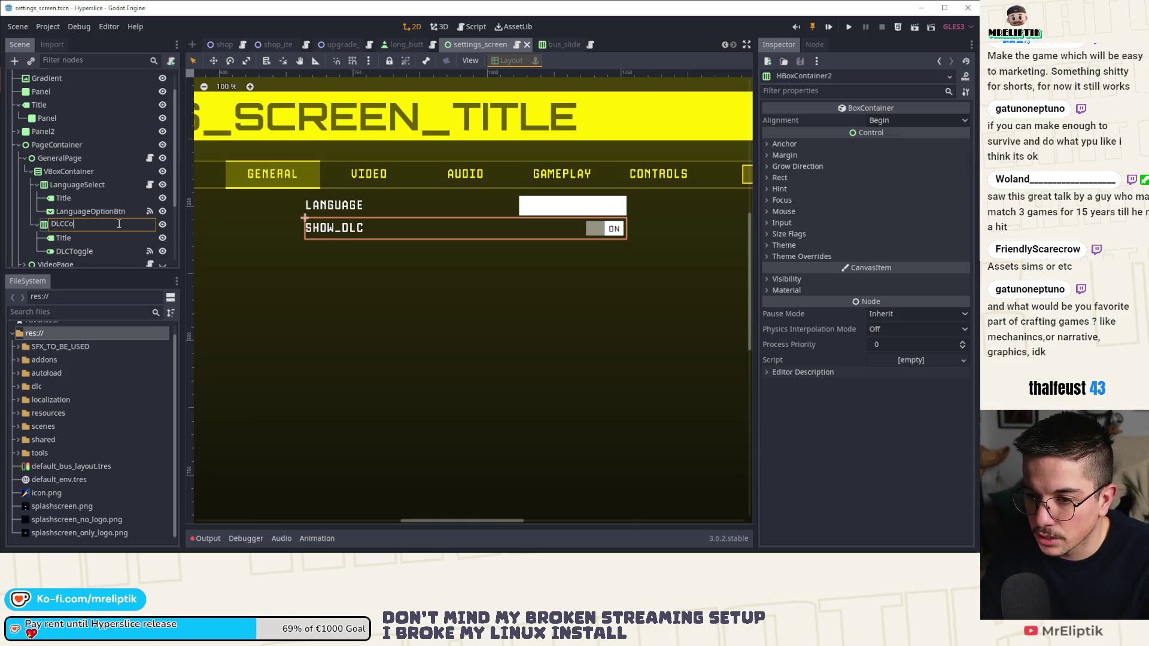
type("ntainer")
key("Return")
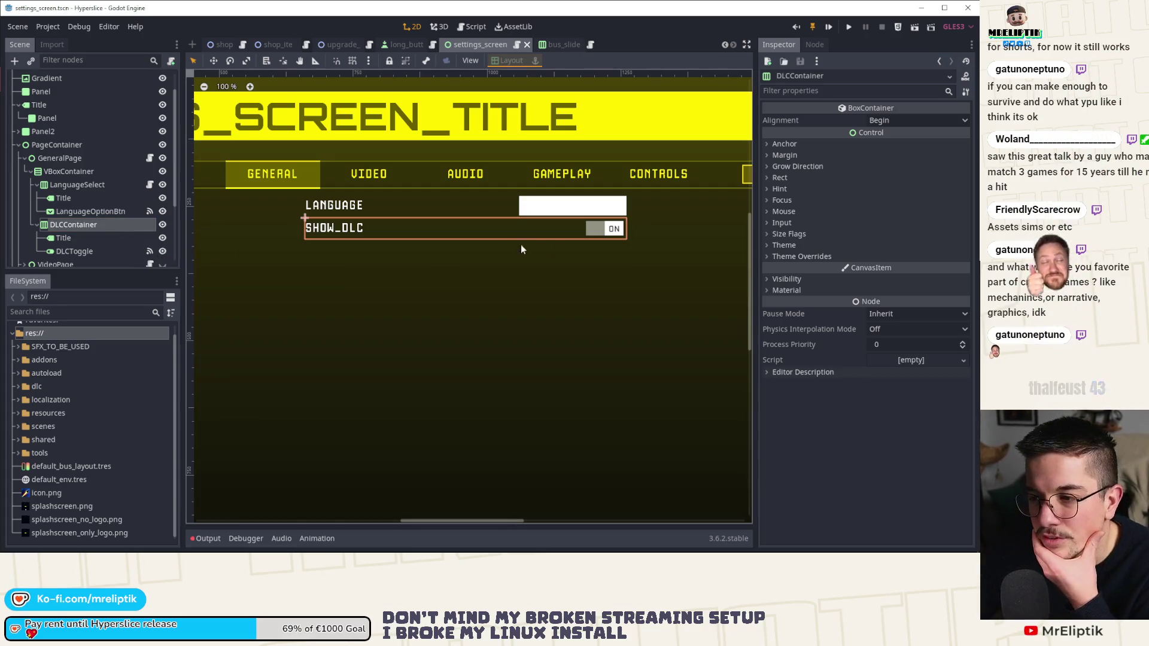
left_click(610, 232)
Step: Set DLCToggle's top and bottom focus neighbours to LanguageOptionBtn
scroll(866, 342, "down", 5)
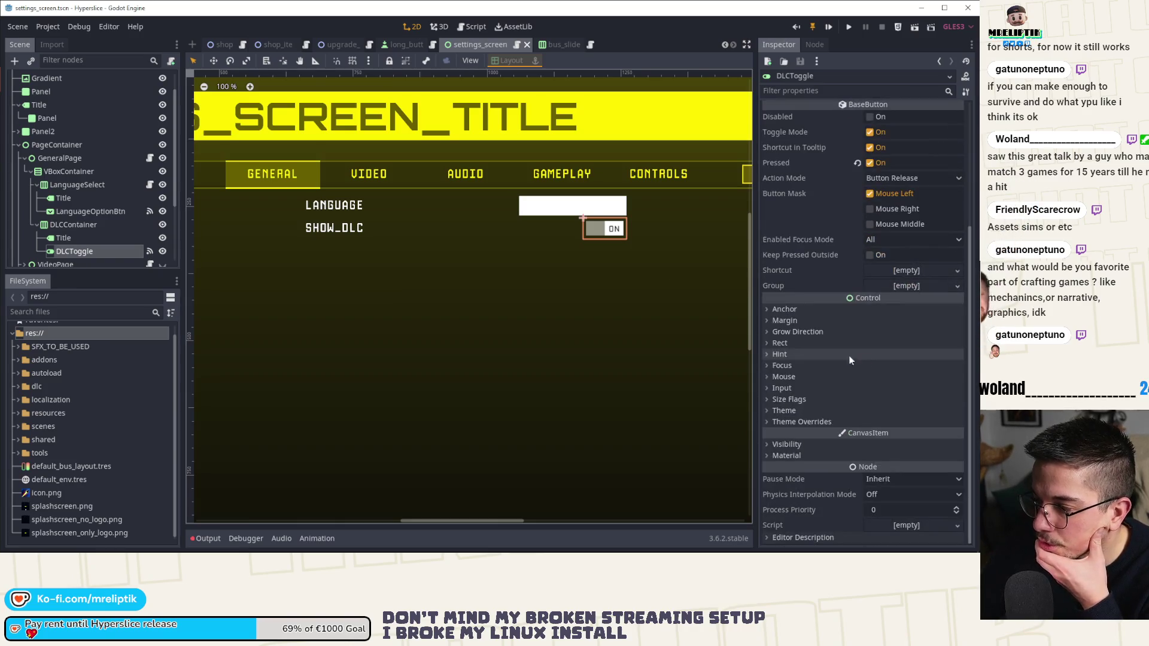
left_click(781, 365)
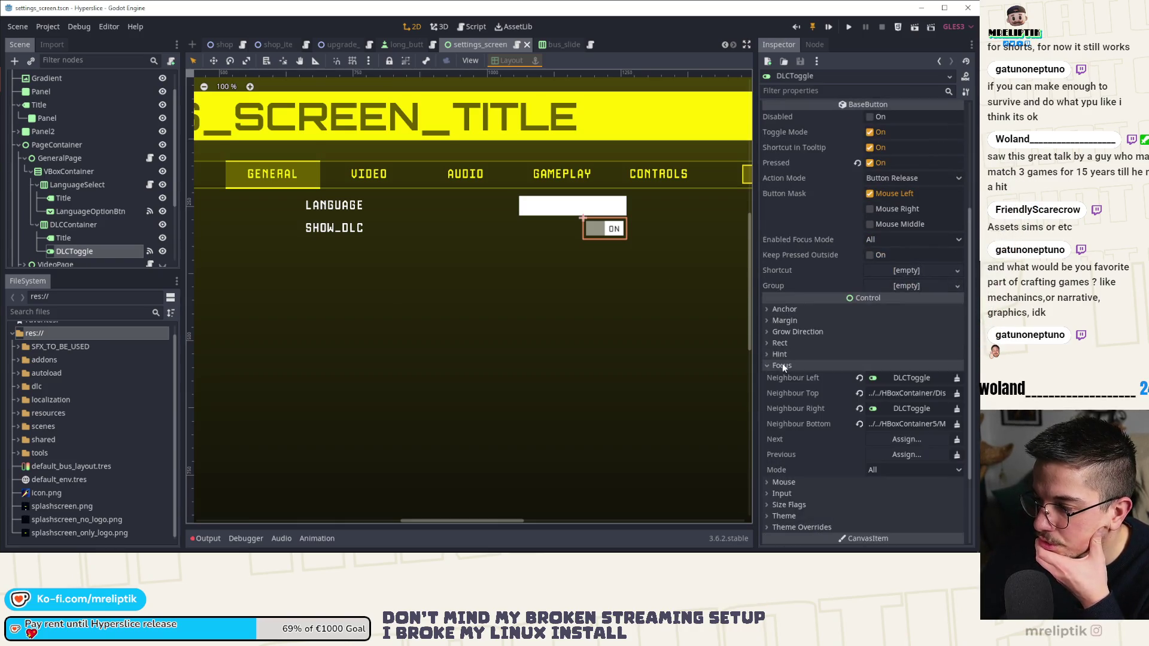
left_click(899, 395)
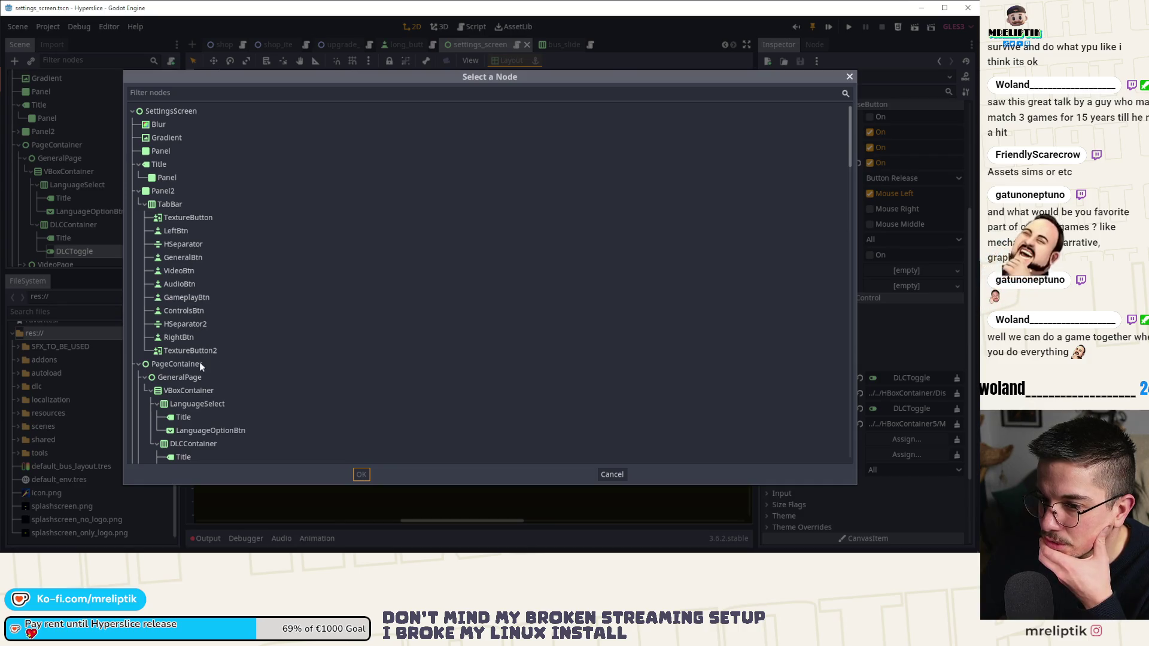
scroll(200, 329, "down", 3)
double_click(203, 297)
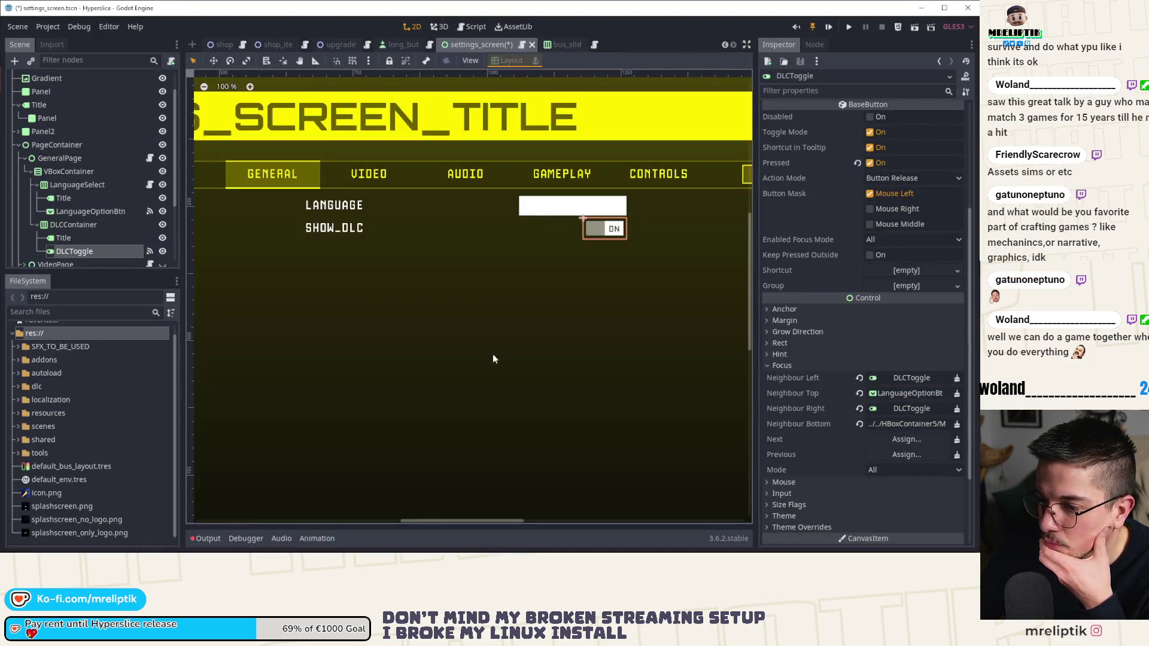
left_click(901, 426)
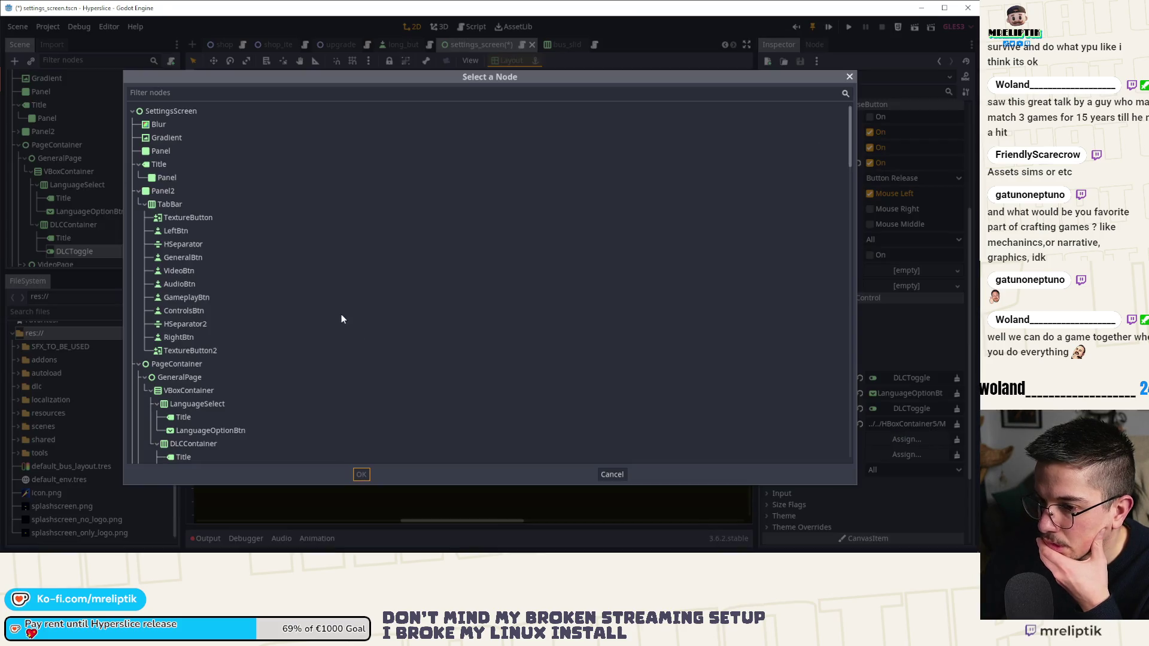
scroll(218, 353, "down", 5)
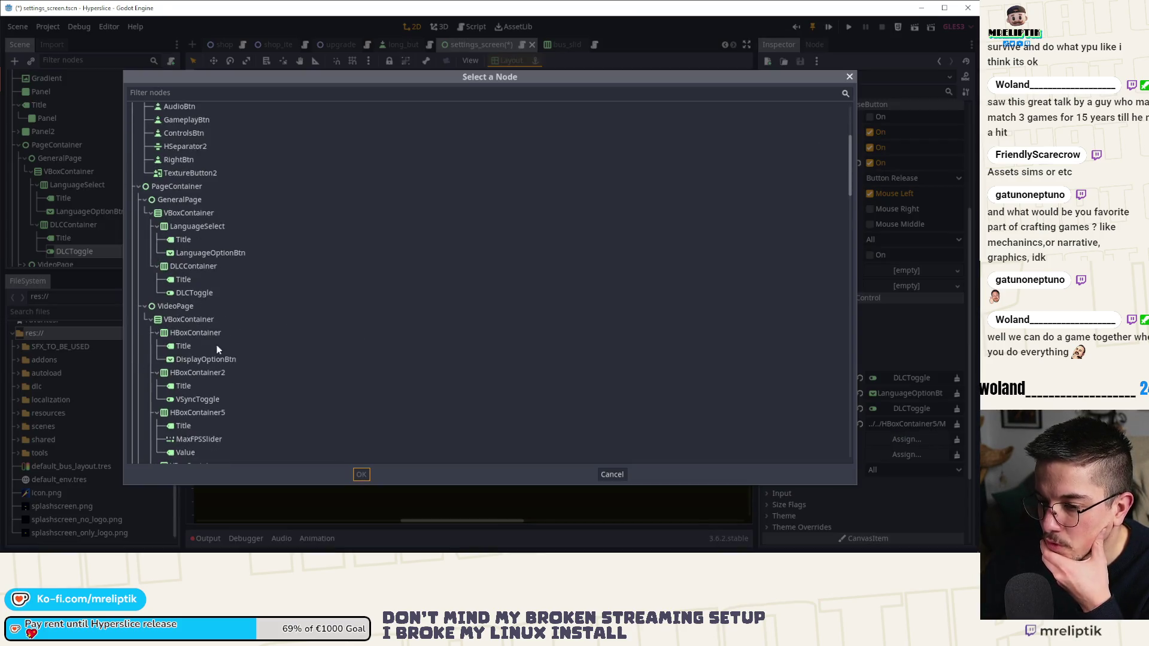
double_click(212, 253)
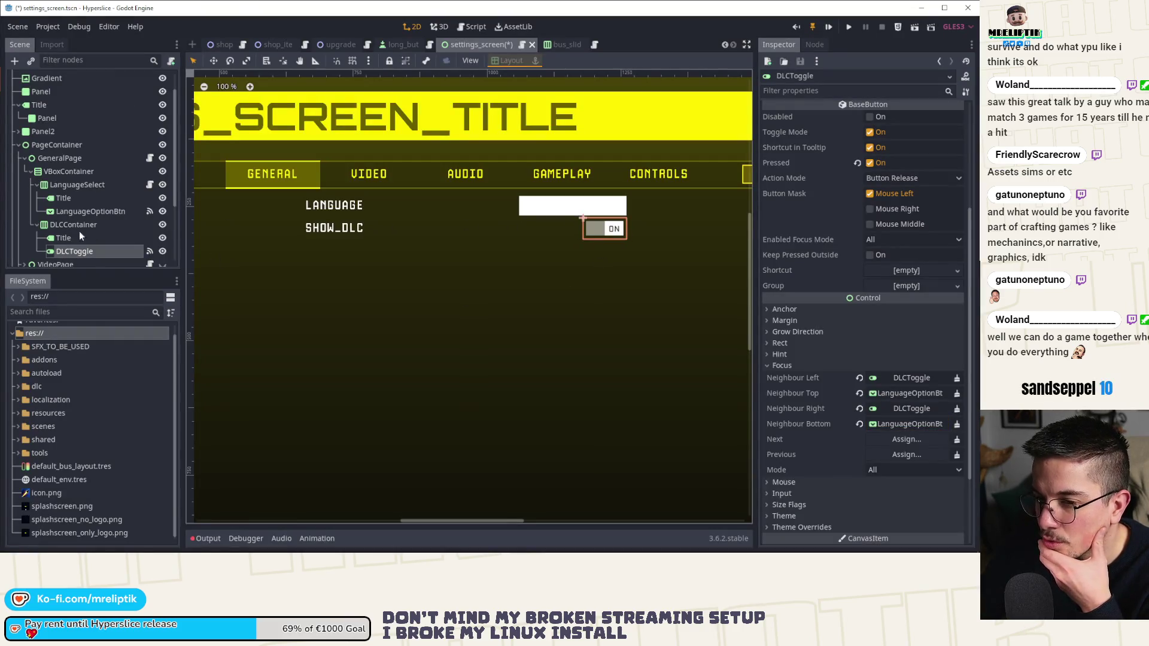
Step: Set LanguageOptionBtn's top and bottom focus neighbours to DLCToggle, then save the scene
left_click(88, 212)
scroll(825, 375, "down", 10)
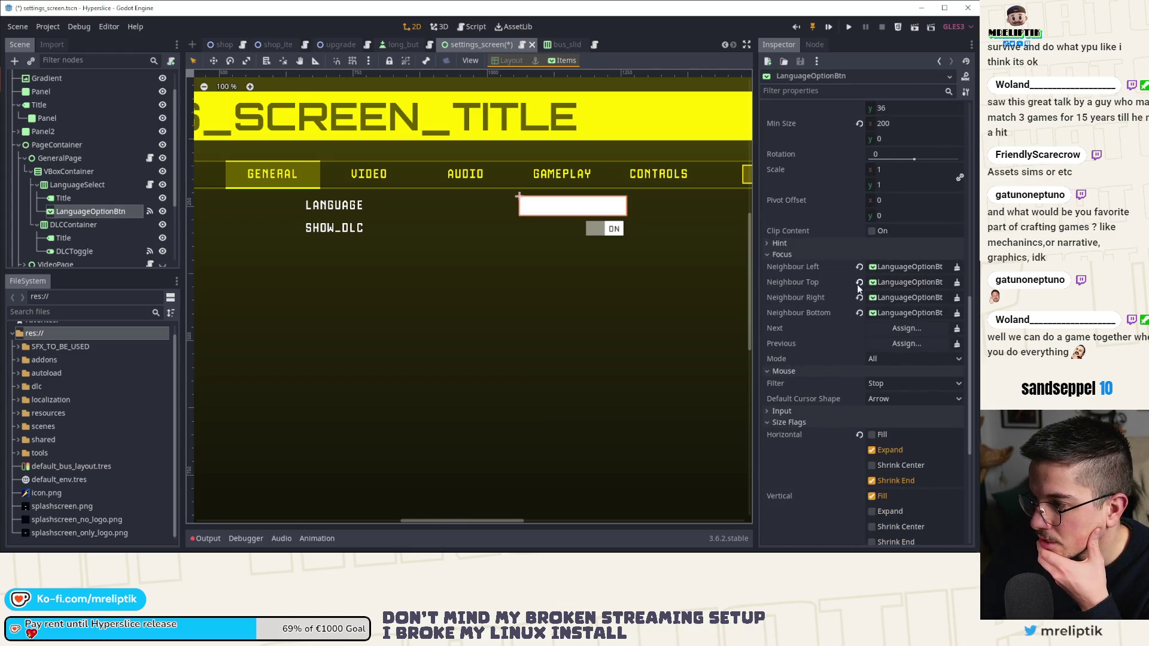
left_click(891, 282)
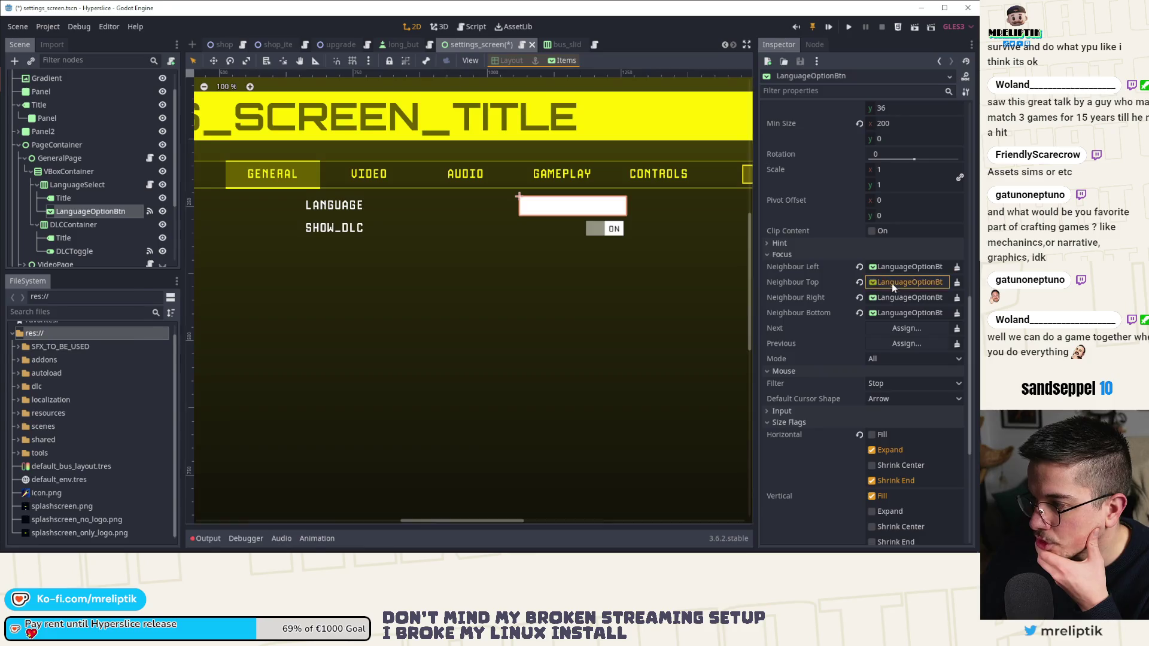
scroll(196, 353, "down", 3)
scroll(207, 345, "up", 5)
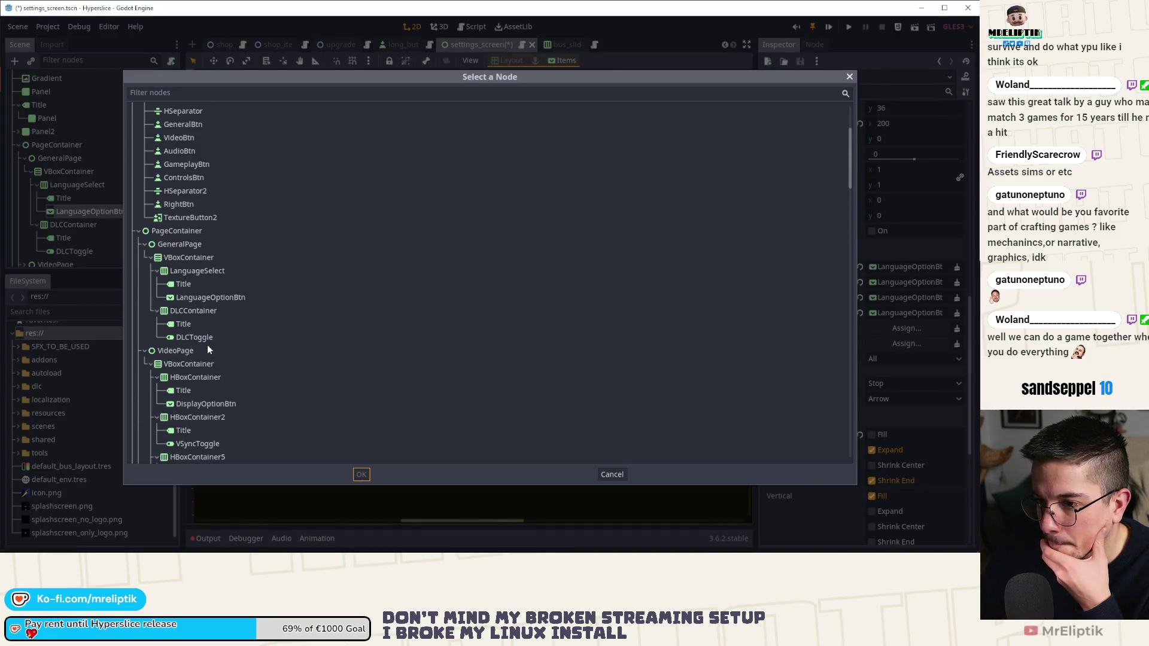
double_click(218, 336)
left_click(904, 313)
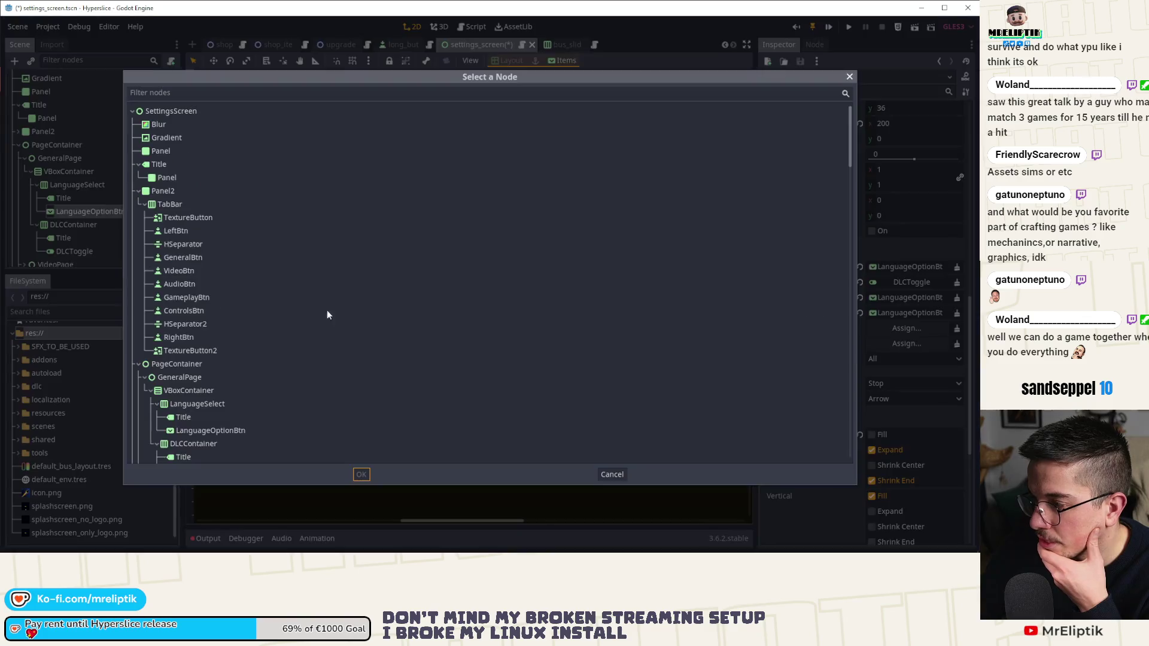
scroll(198, 310, "down", 5)
double_click(196, 295)
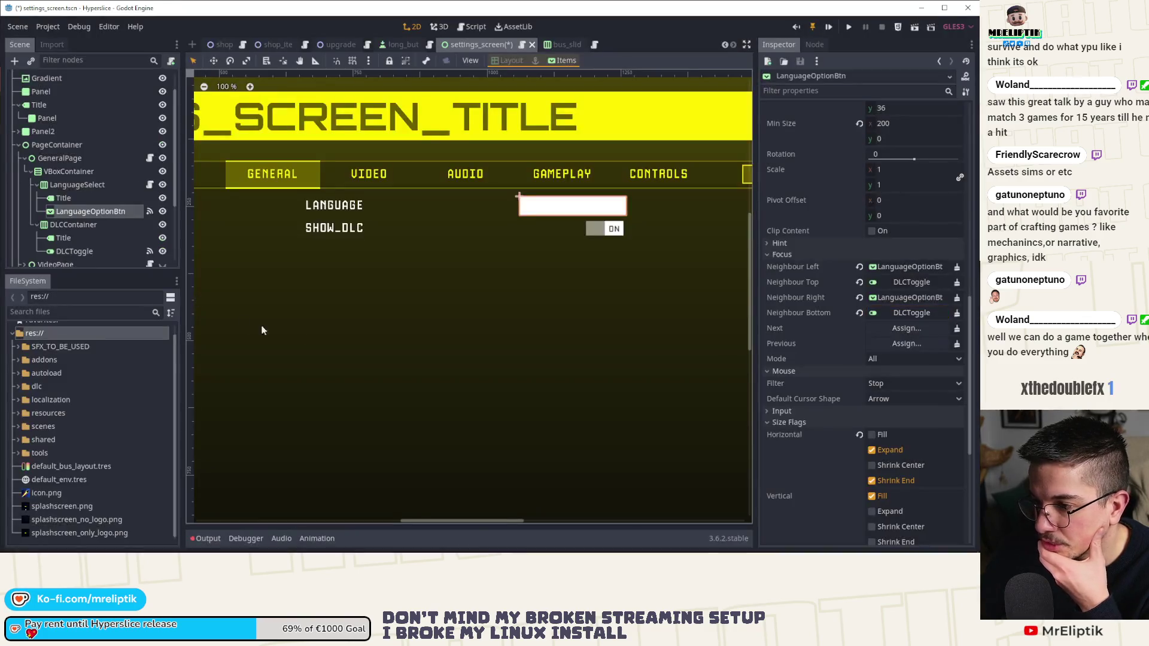
key("ctrl+s")
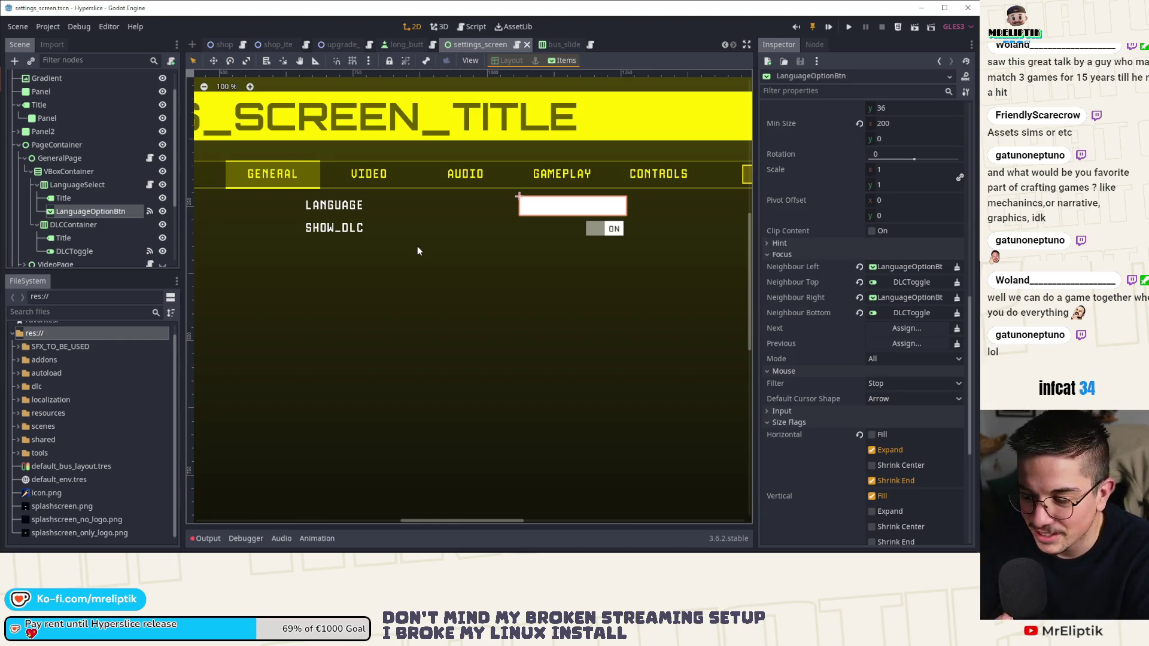
Step: Launch Google Chrome from the taskbar over the Godot editor
mouse_move(419, 551)
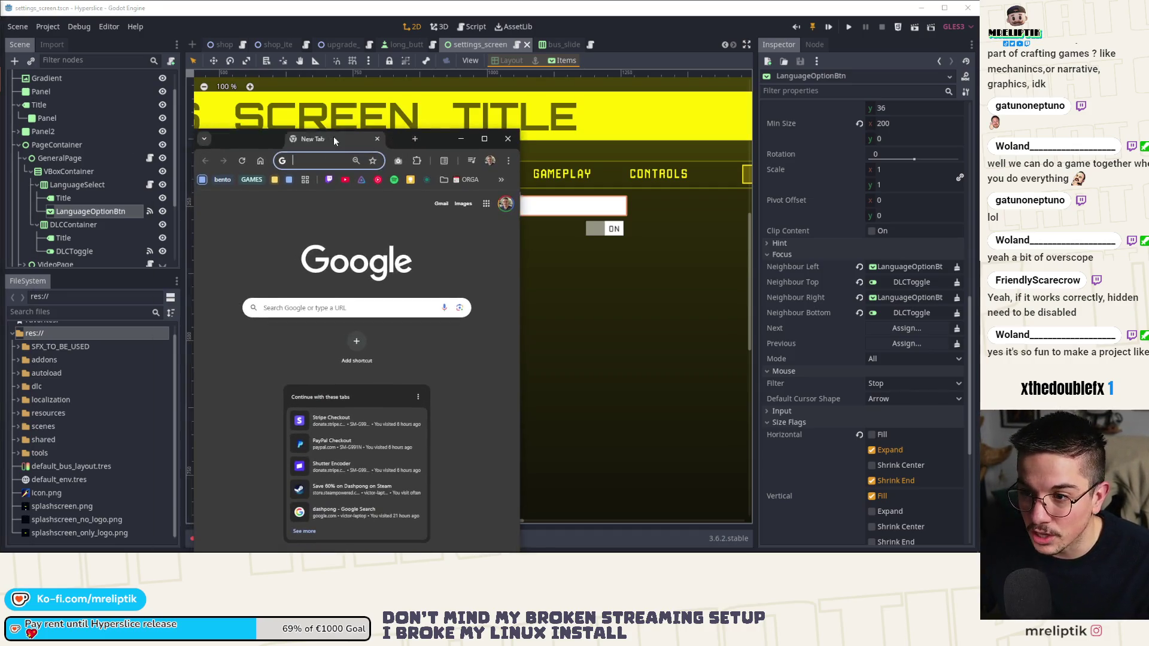
Step: Search Google for 'side effects', maximize the window, and open the SIDE EFFECTS Steam page
type("s")
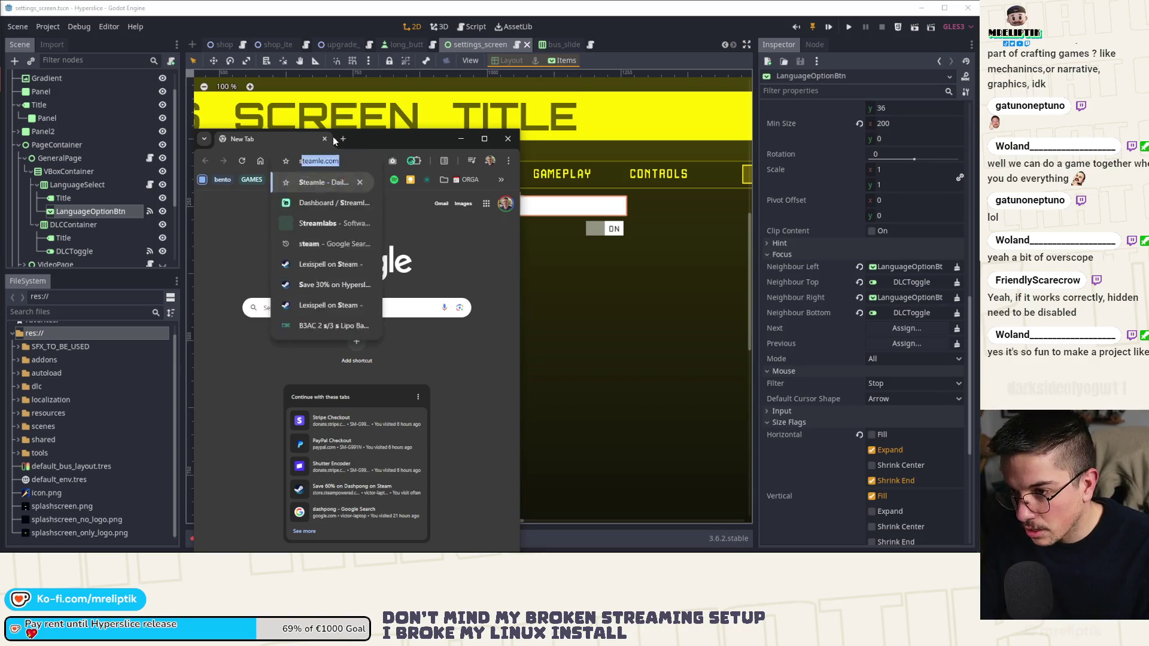
type("ide effects")
key("Return")
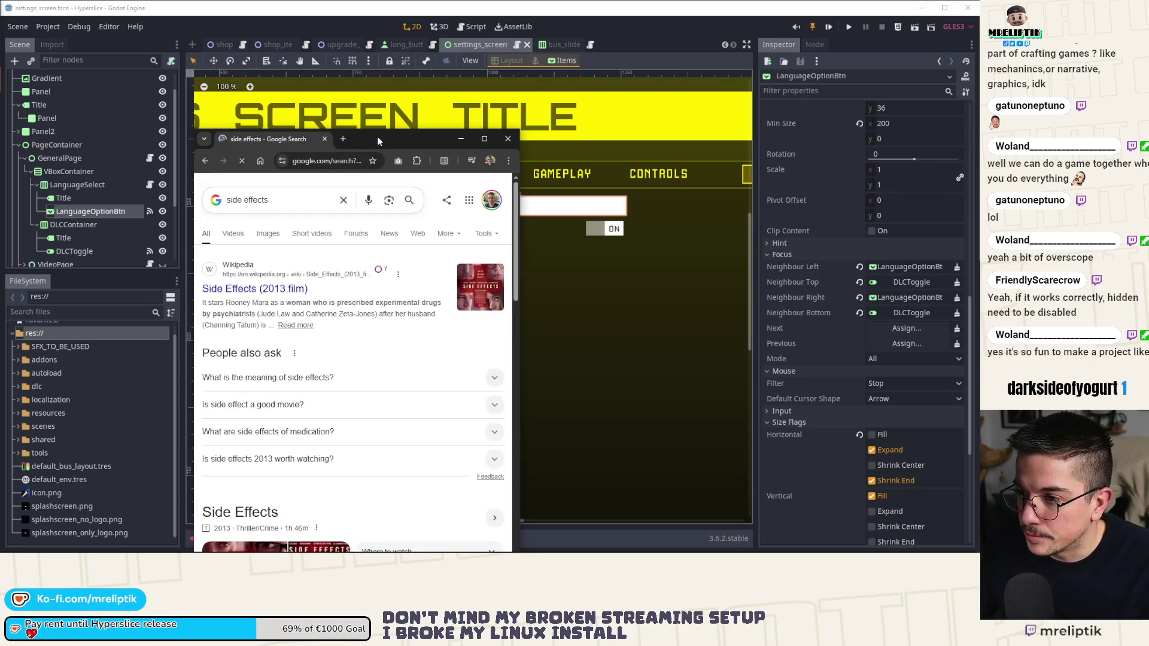
double_click(377, 136)
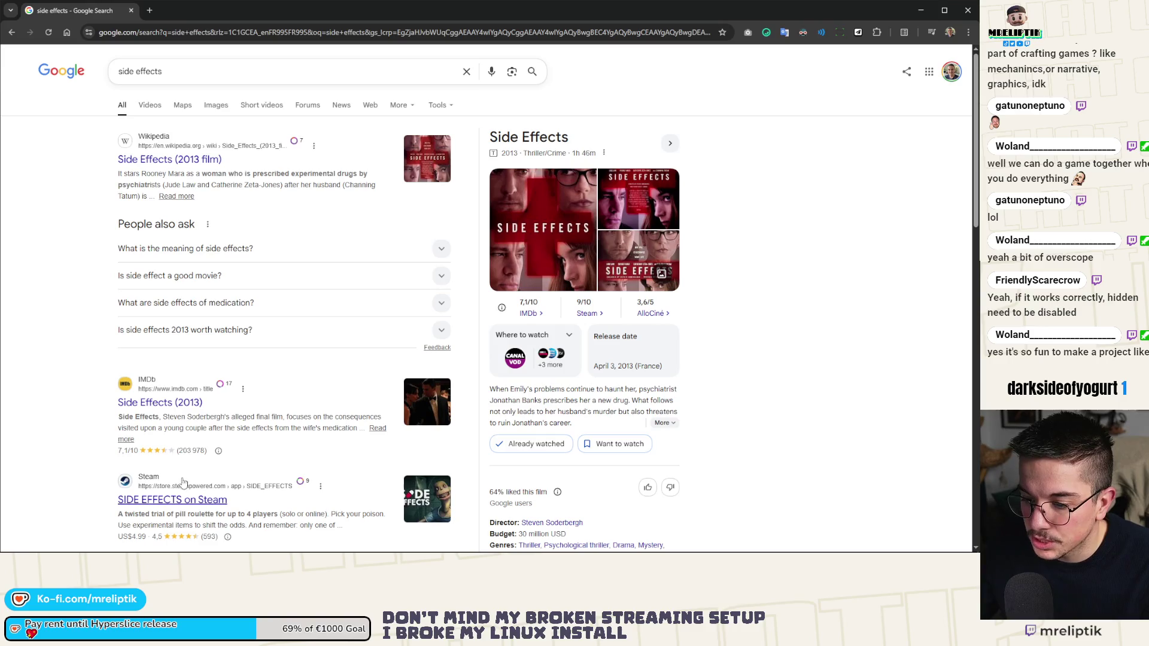
left_click(162, 508)
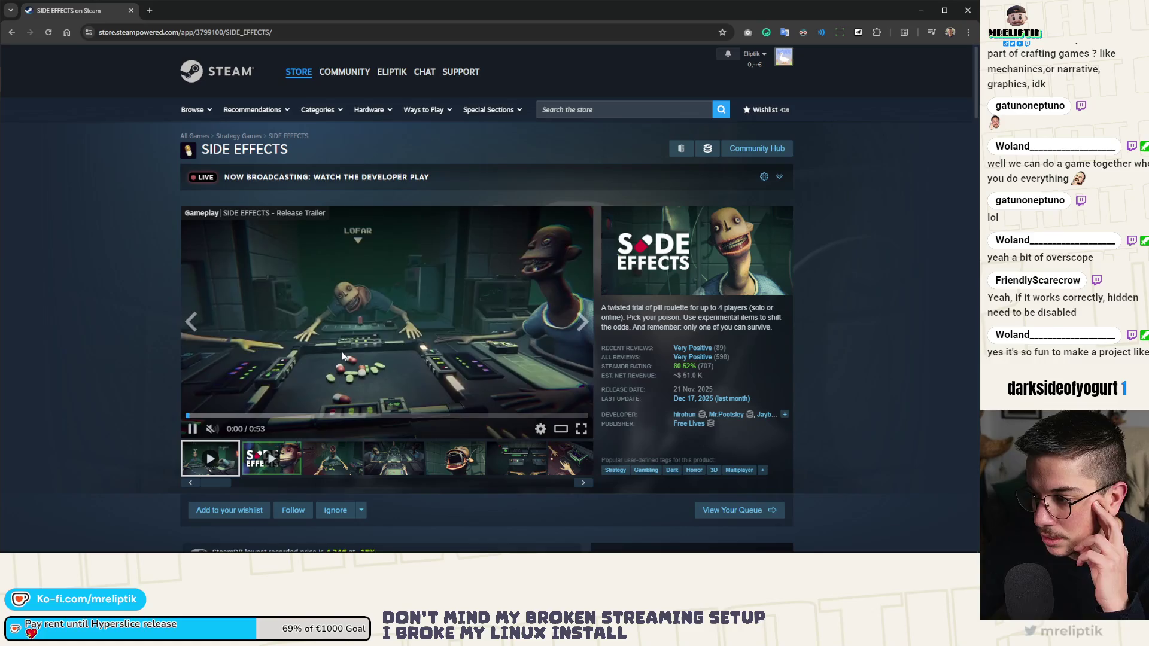
Step: Browse the SIDE EFFECTS store page's purchase options and details, then open a new tab
scroll(343, 356, "down", 5)
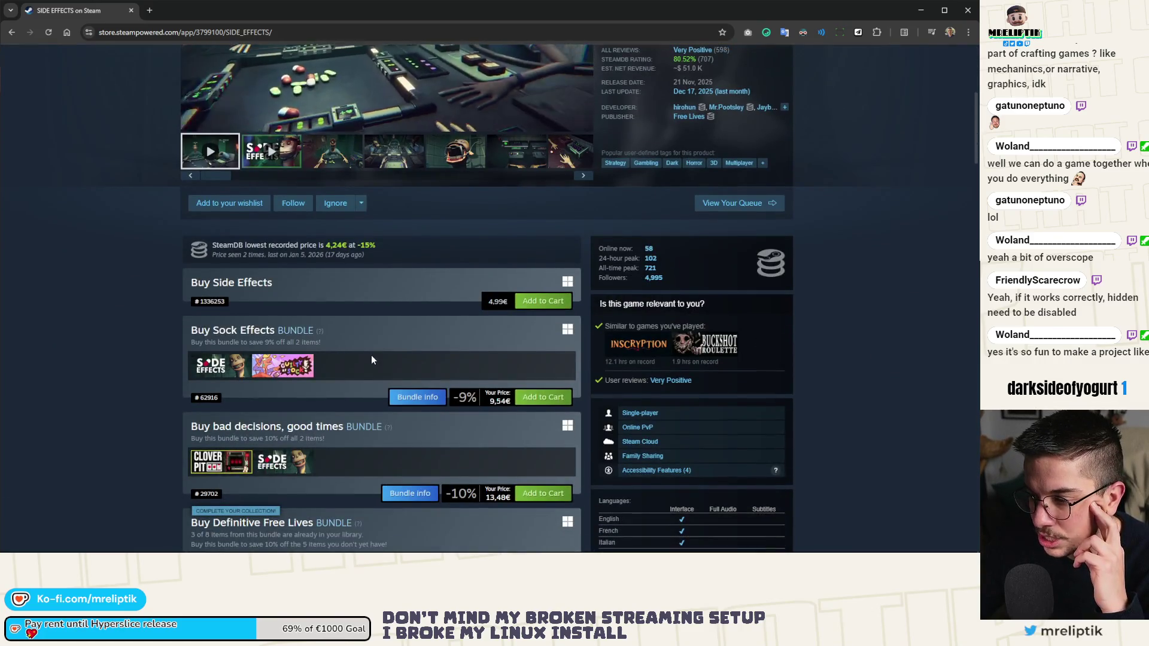
scroll(371, 359, "down", 3)
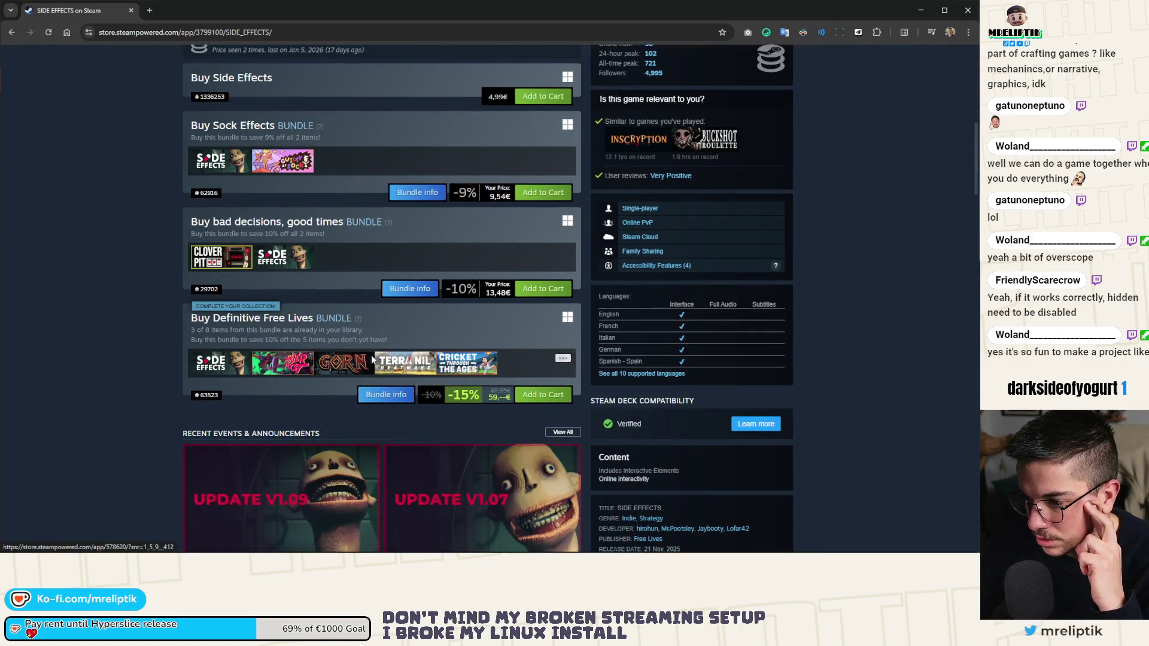
scroll(694, 389, "up", 10)
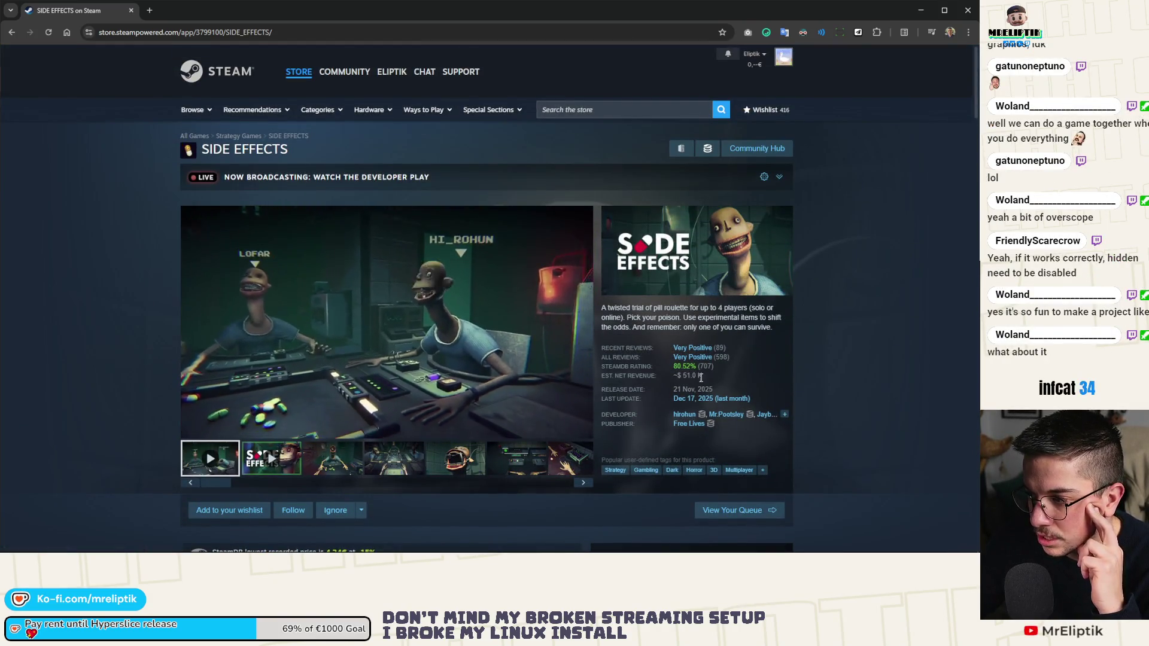
scroll(495, 383, "down", 5)
scroll(496, 383, "down", 8)
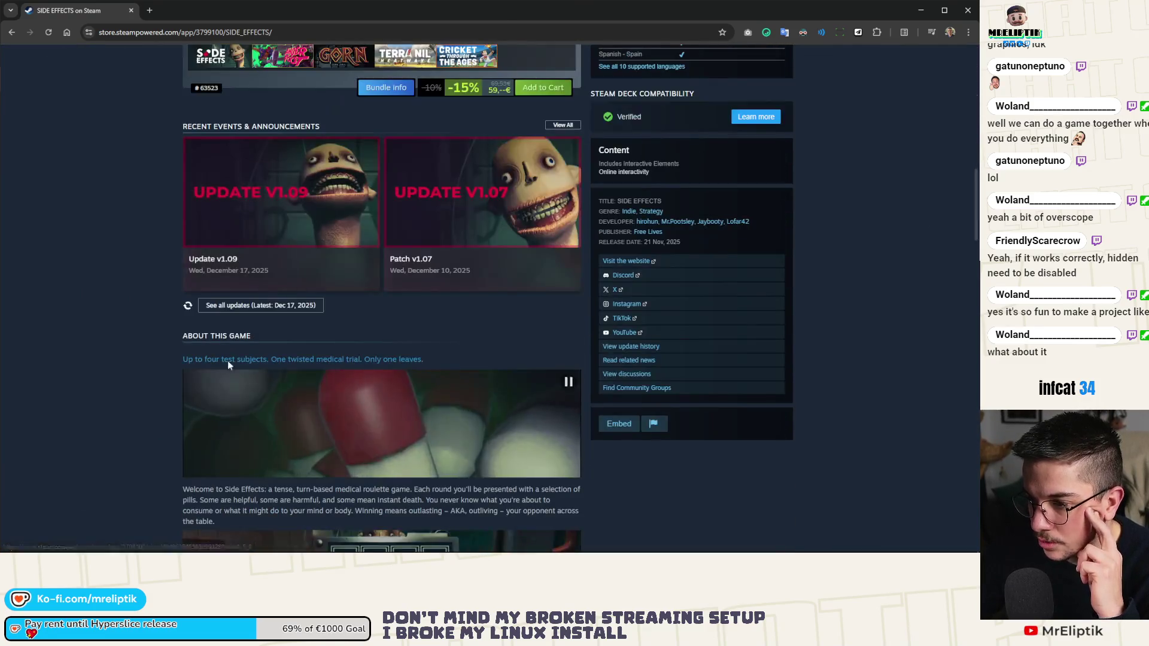
scroll(154, 348, "down", 5)
scroll(156, 347, "up", 18)
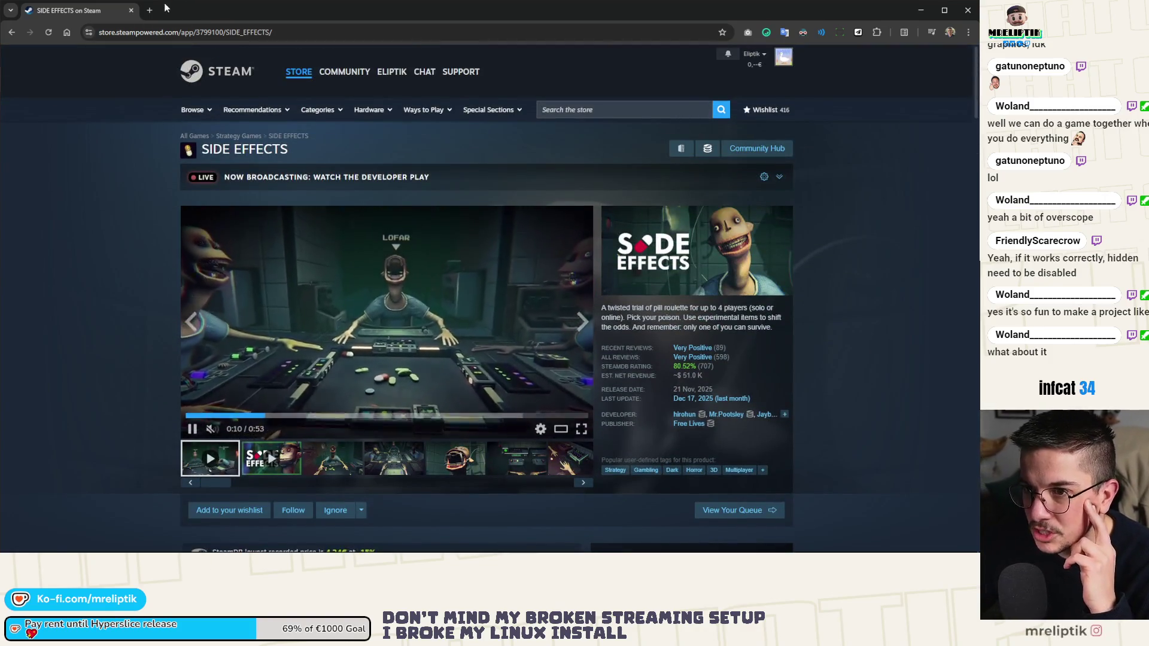
key("ctrl+t")
Step: Load X from the SOCIALS bookmarks to view Free Lives' post, then return to the Steam tab
left_click(422, 52)
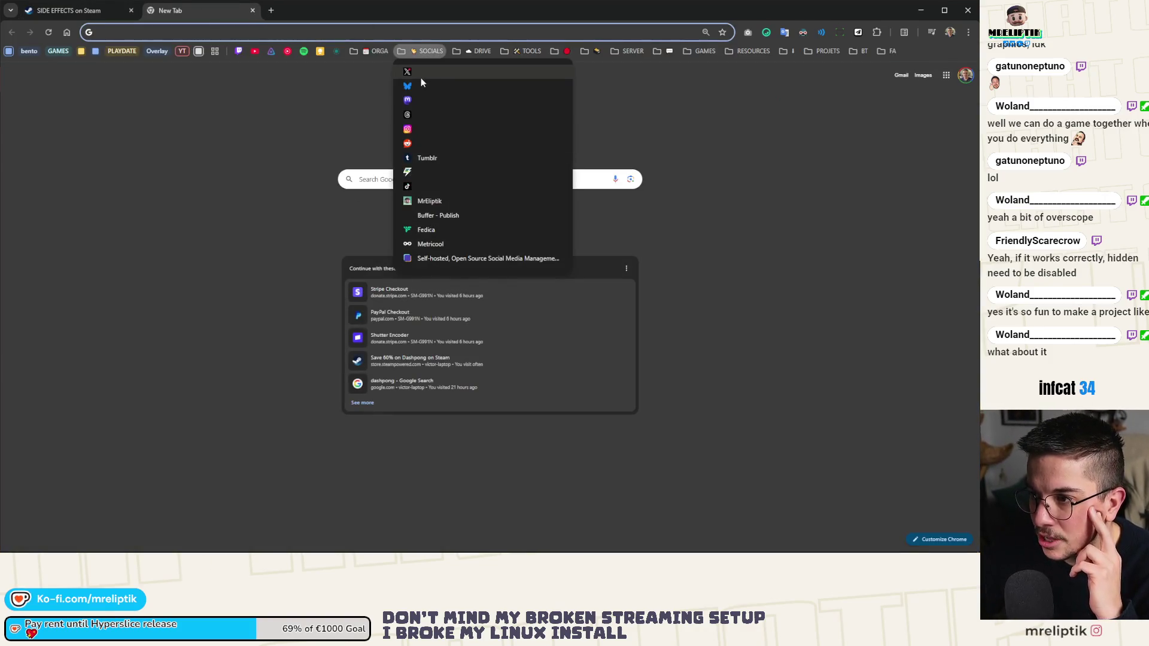
left_click(422, 86)
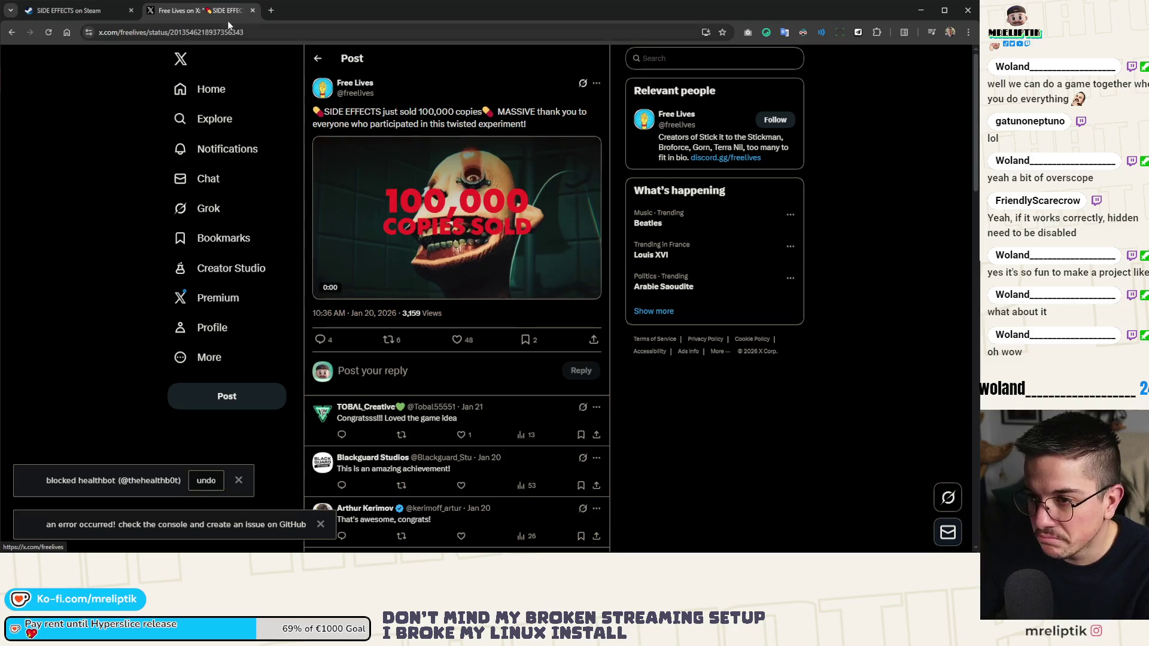
left_click(71, 13)
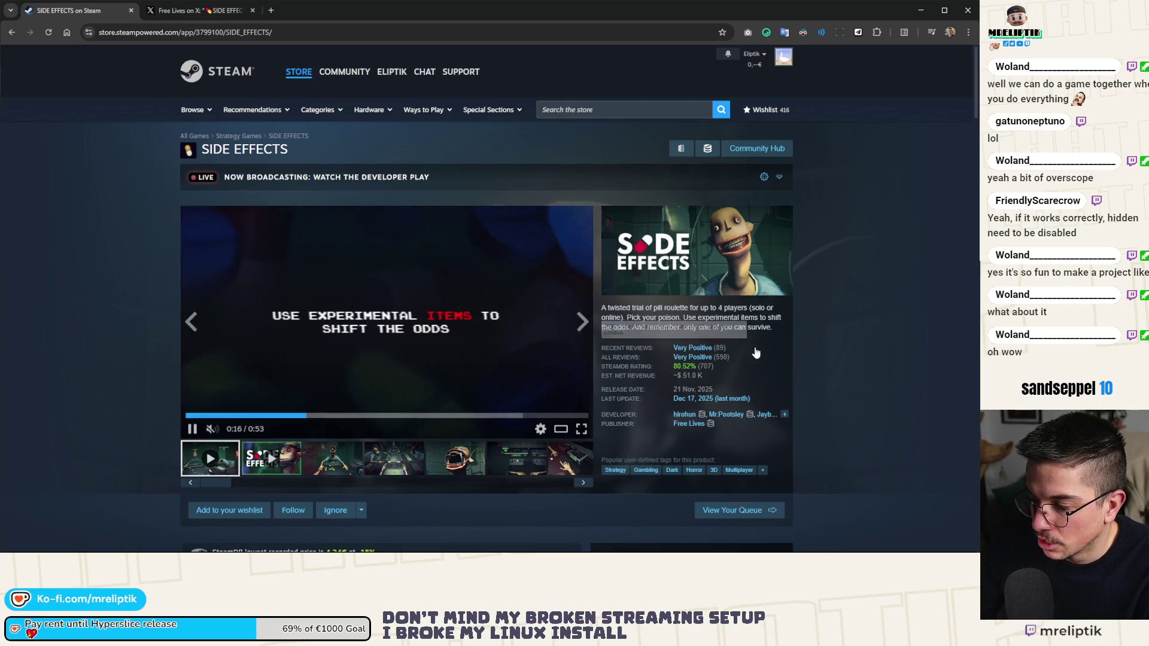
Step: Highlight the estimated net revenue figure on the SIDE EFFECTS Steam page, then clear it
mouse_move(674, 375)
left_mouse_down()
mouse_move(716, 385)
mouse_move(705, 378)
left_mouse_up()
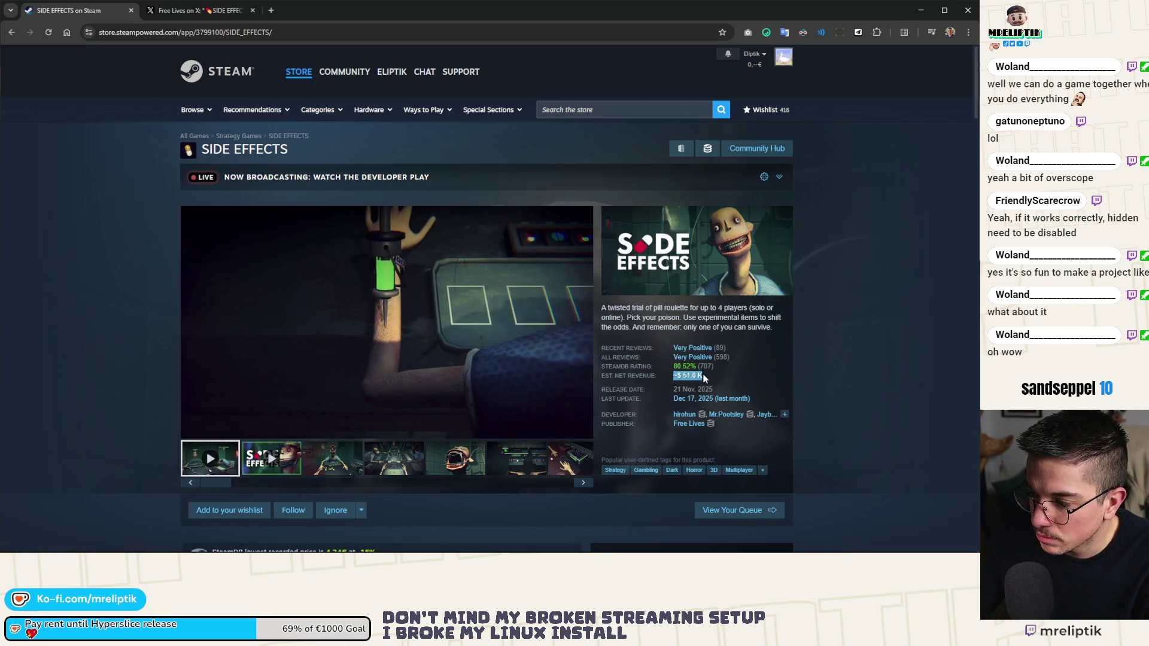
scroll(704, 378, "down", 4)
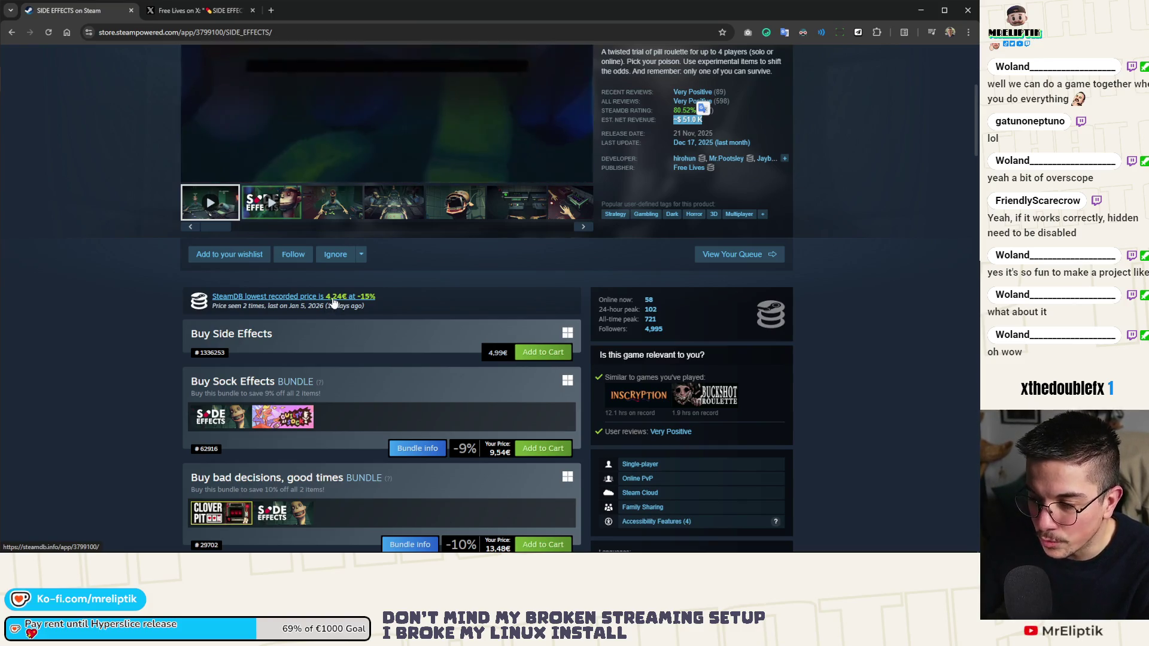
scroll(435, 314, "up", 3)
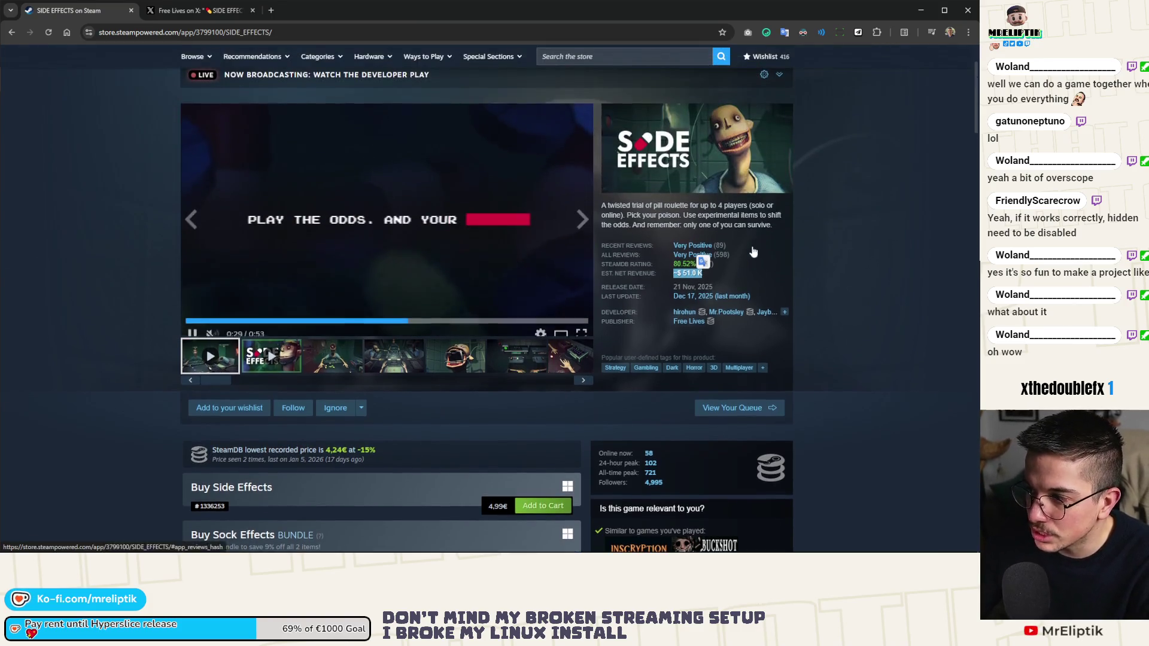
left_click(704, 272)
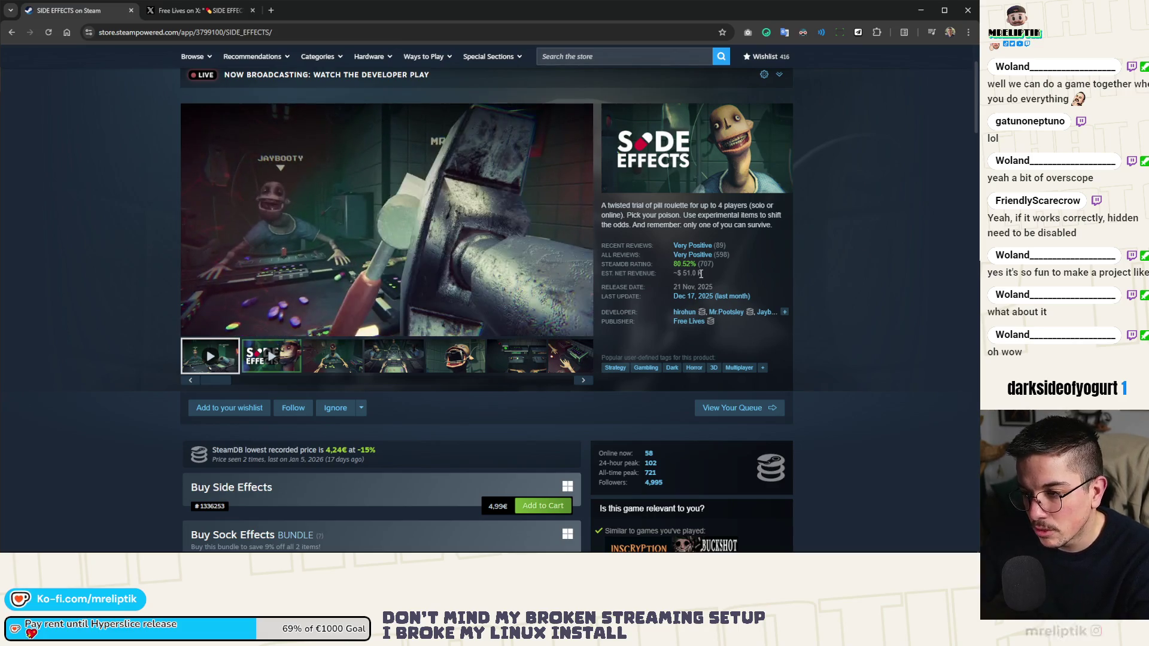
Step: Scroll through the SIDE EFFECTS store page down to the reviews and back
scroll(701, 273, "down", 3)
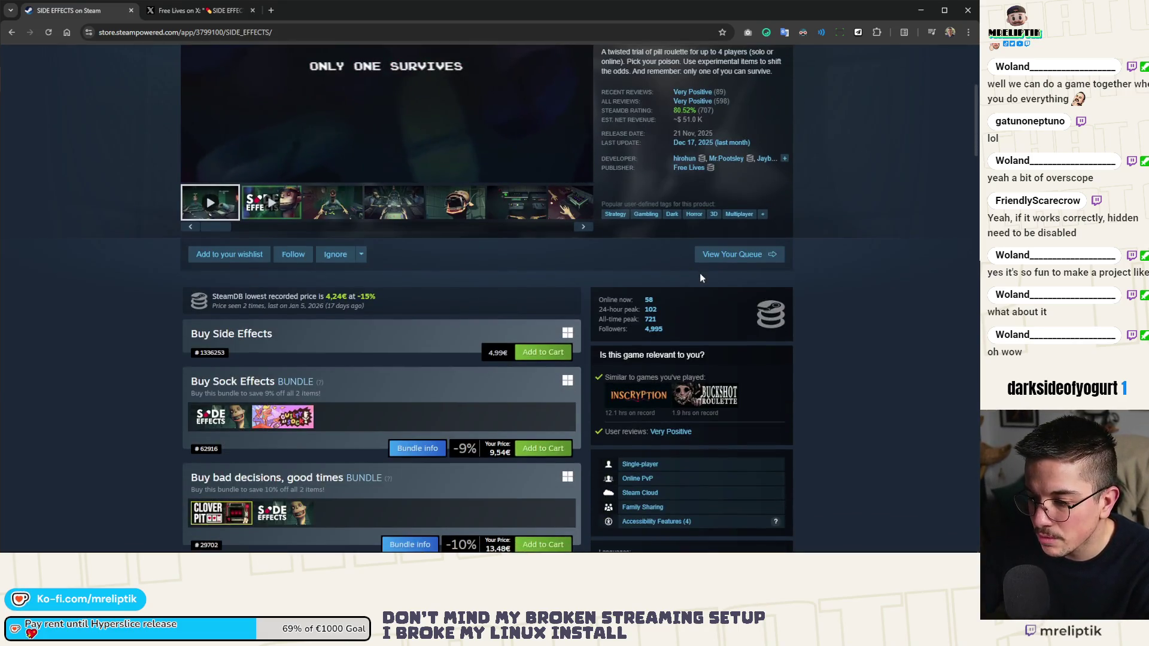
scroll(701, 274, "down", 2)
scroll(701, 274, "down", 6)
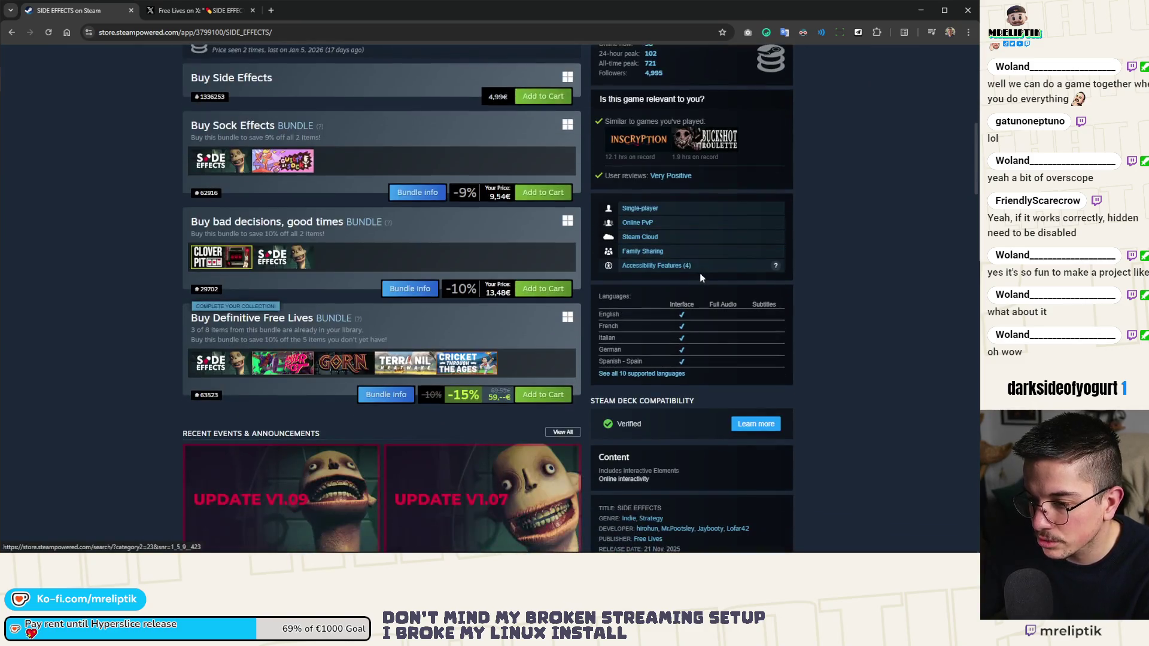
scroll(700, 274, "down", 15)
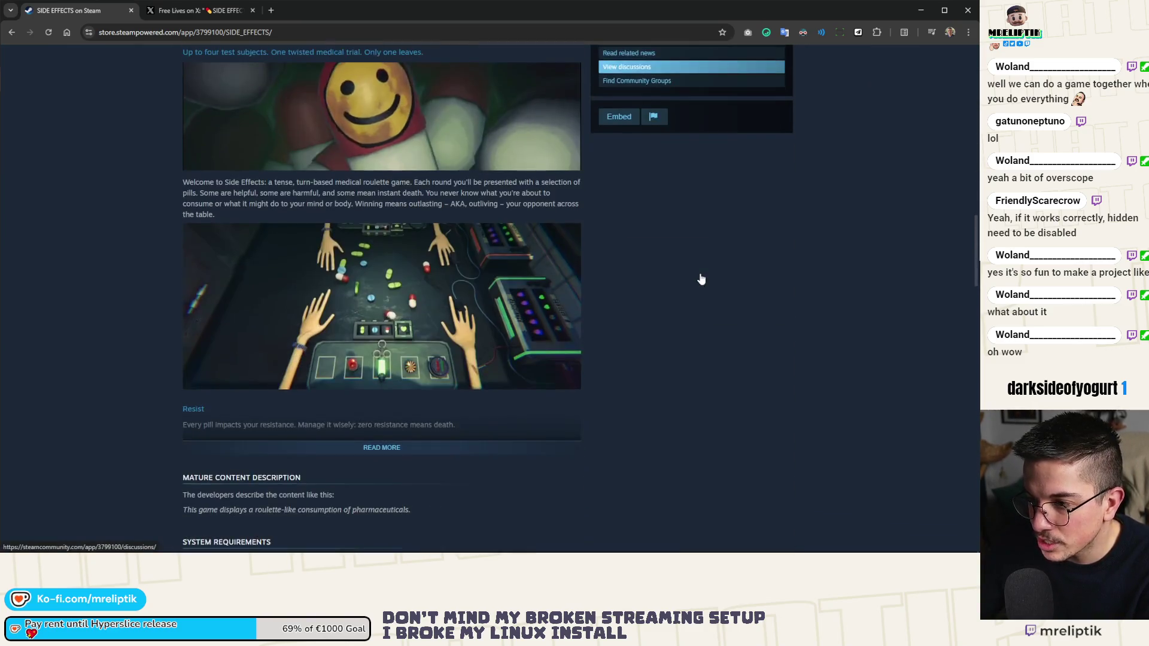
scroll(701, 278, "down", 5)
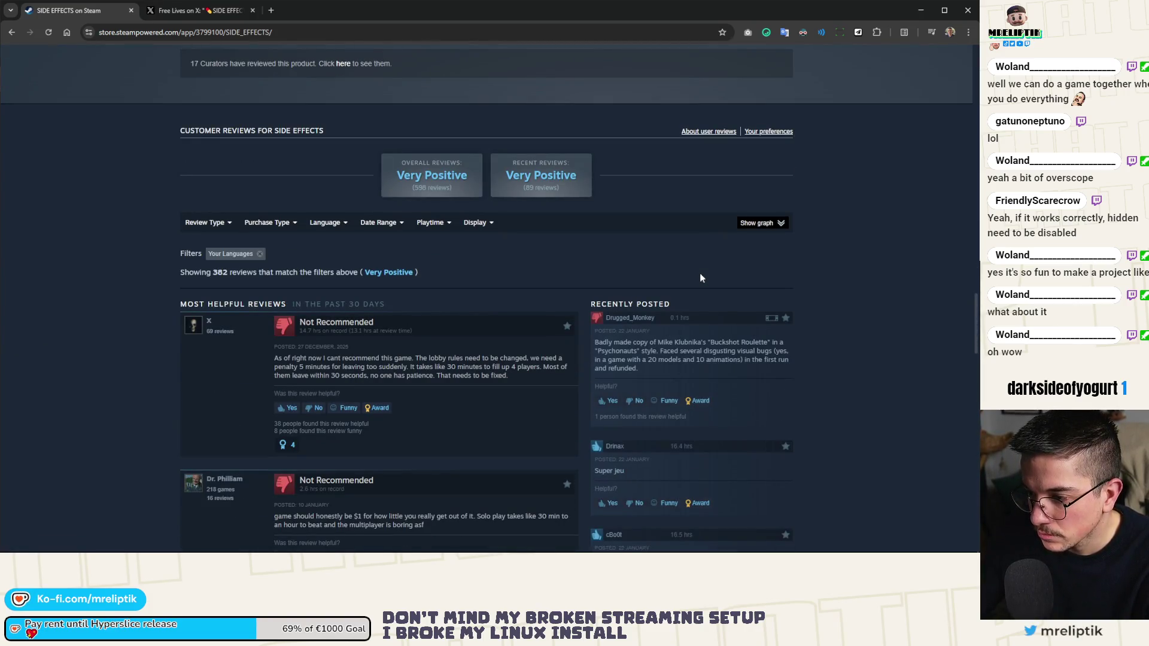
scroll(700, 277, "down", 4)
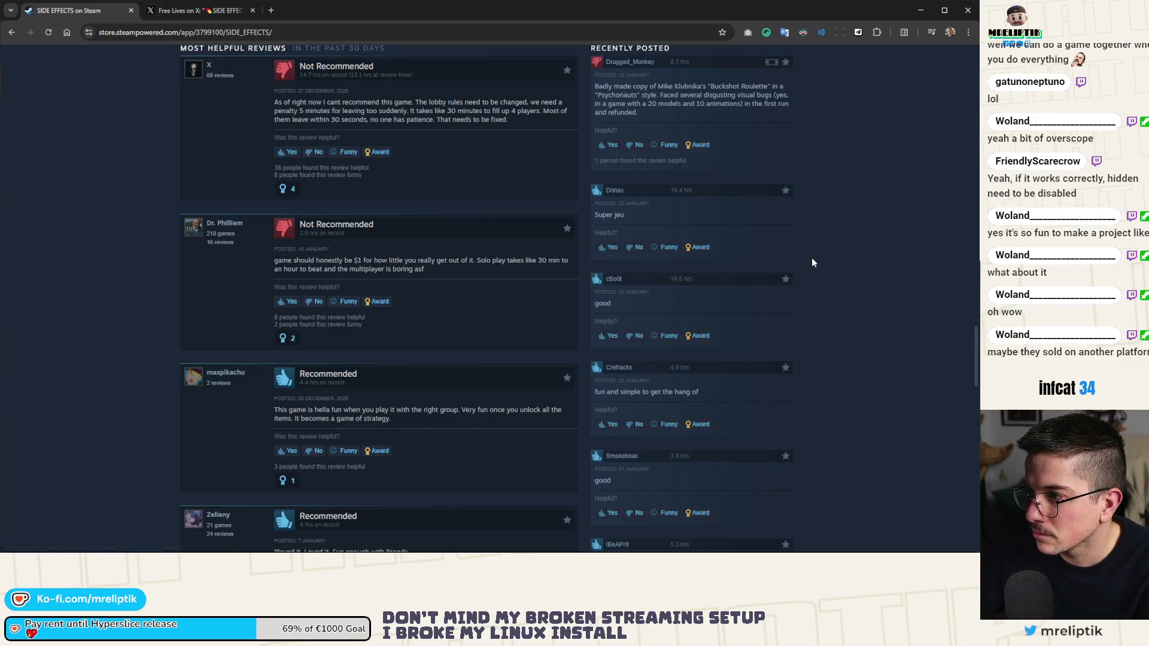
scroll(812, 262, "up", 10)
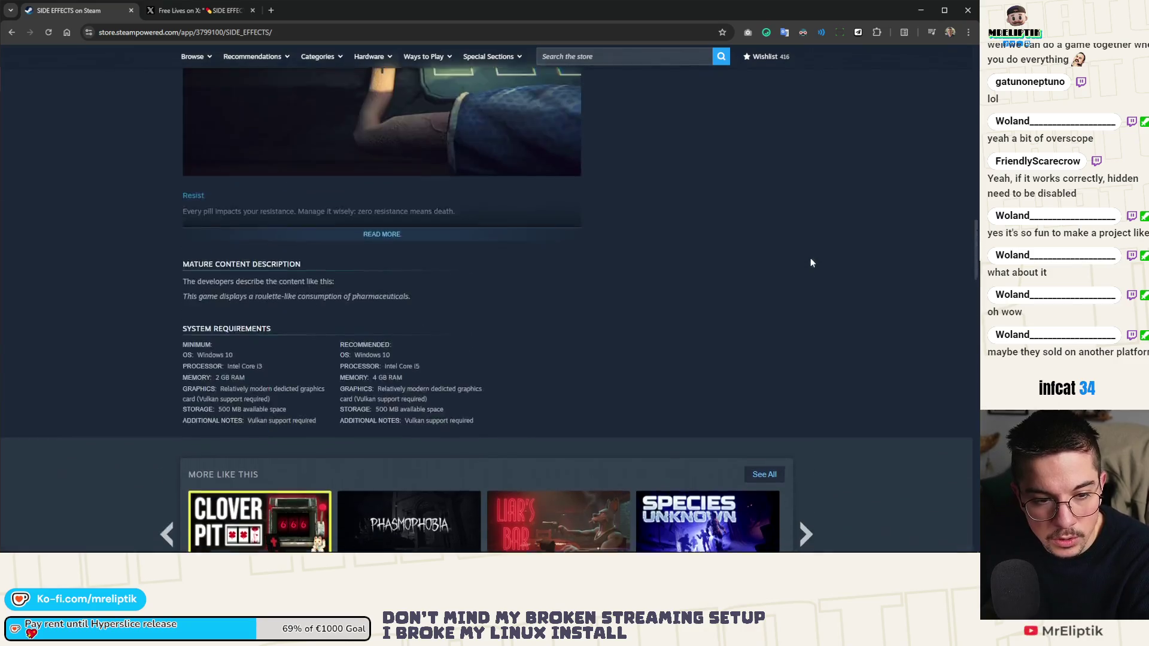
scroll(811, 263, "up", 15)
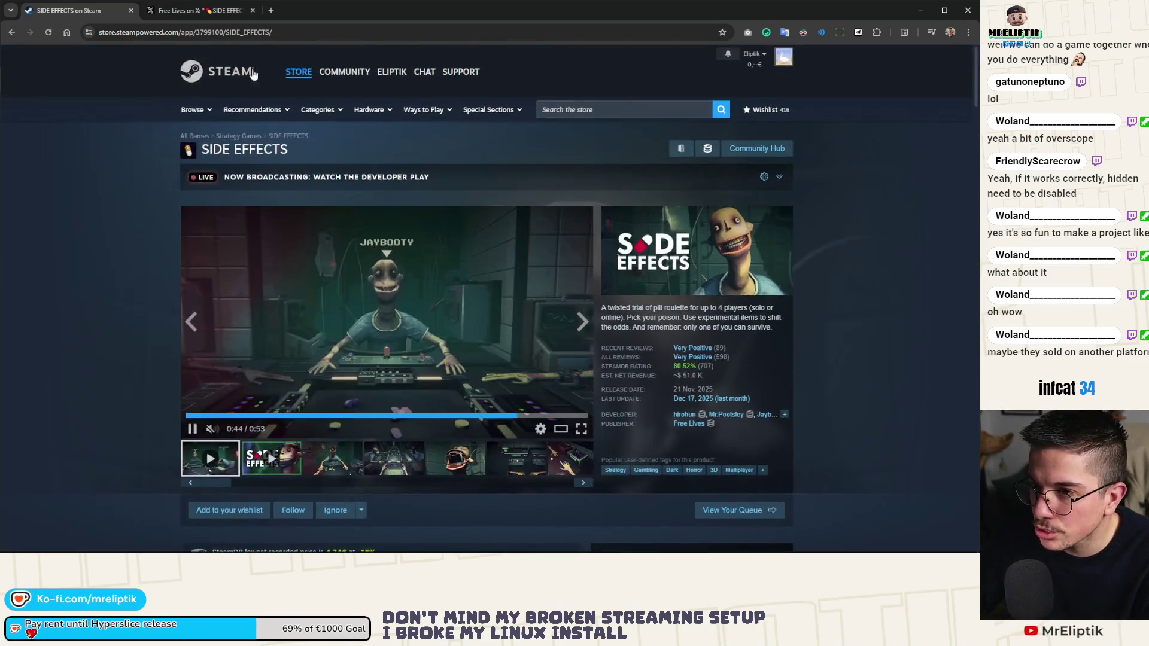
Step: From the Free Lives X profile, open their linktr.ee link in a new tab and view it
left_click(198, 10)
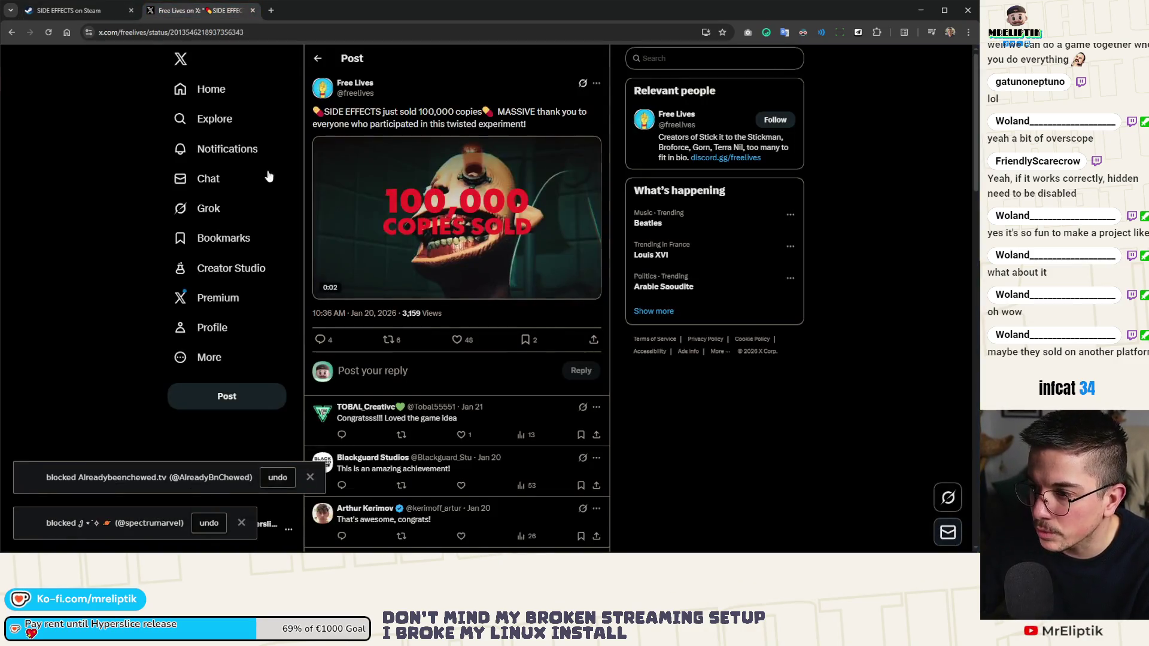
left_click(372, 95)
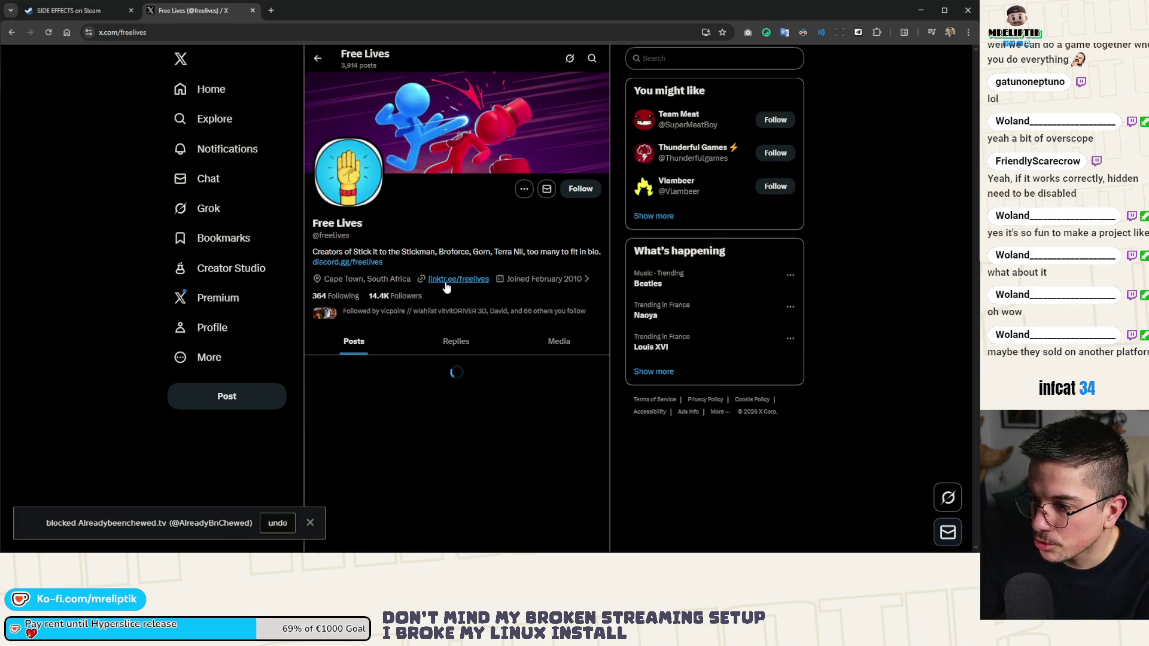
middle_click(458, 279)
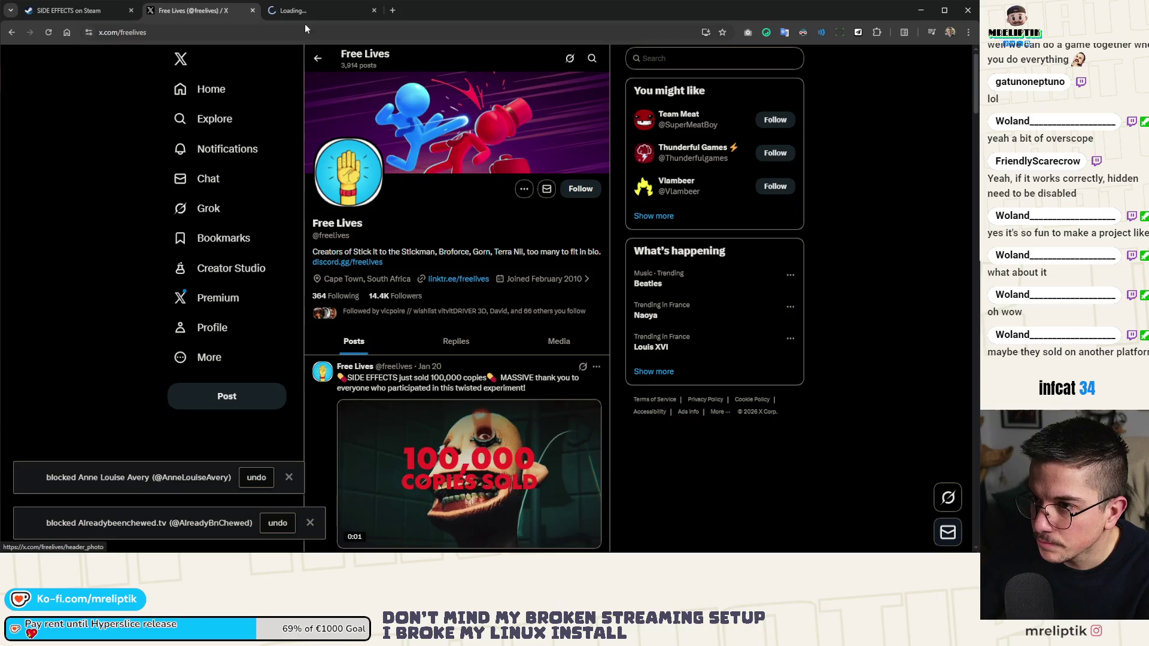
left_click(304, 20)
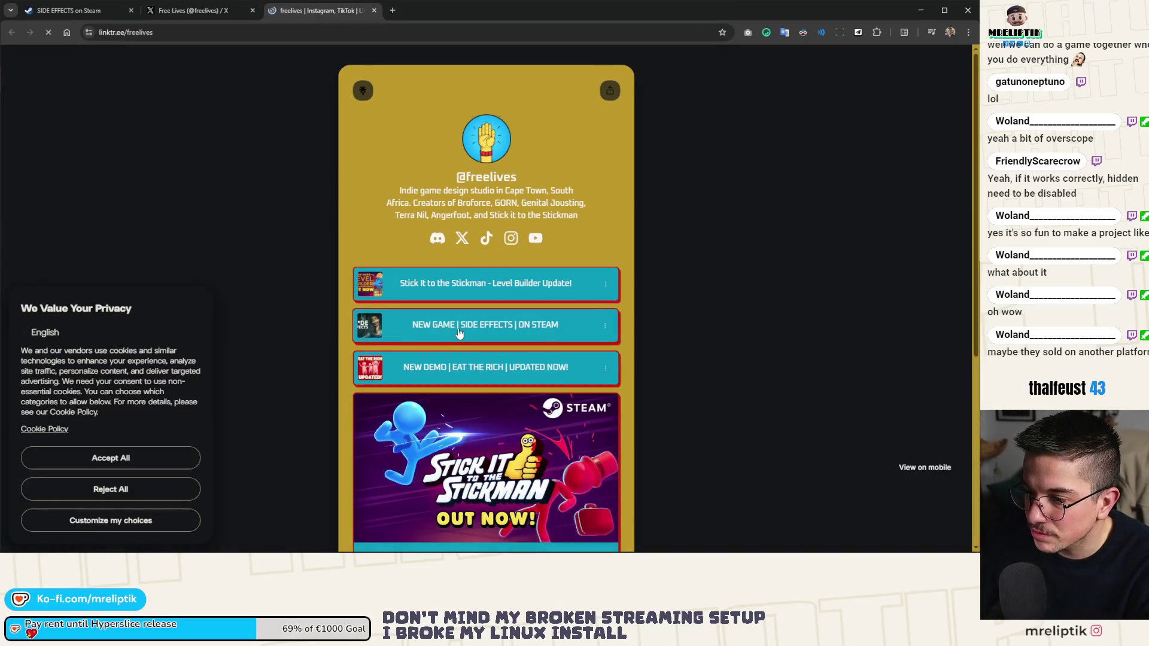
Step: Open the 'NEW DEMO | EAT THE RICH' link in a background tab and the Free Lives YouTube channel
scroll(461, 332, "down", 5)
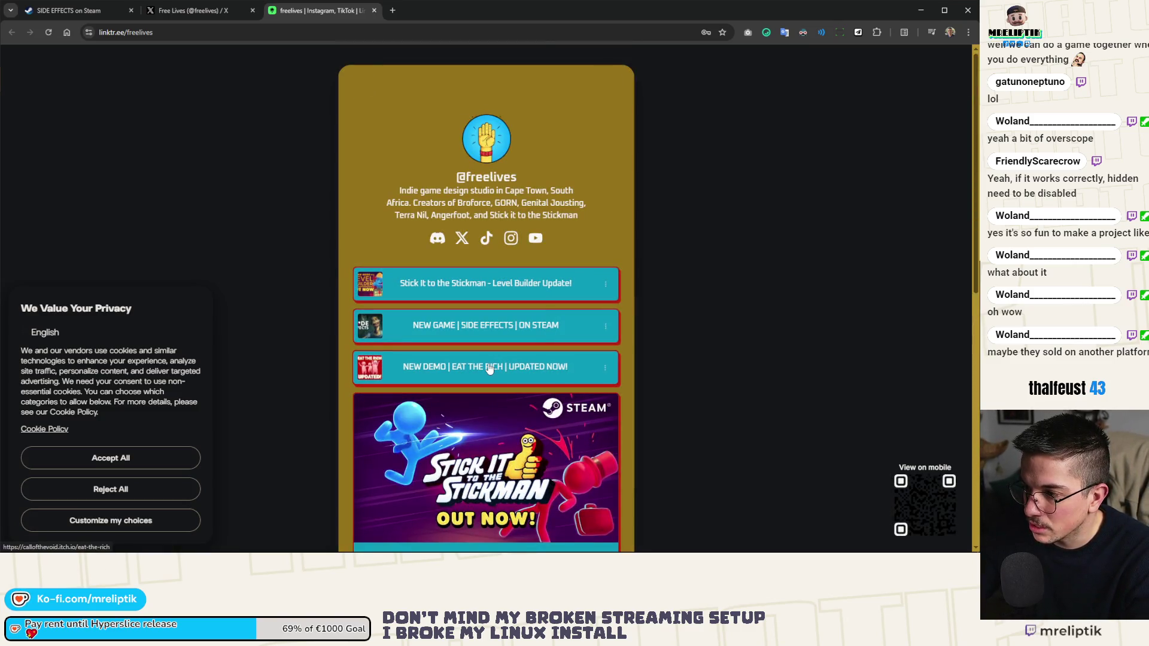
middle_click(489, 368)
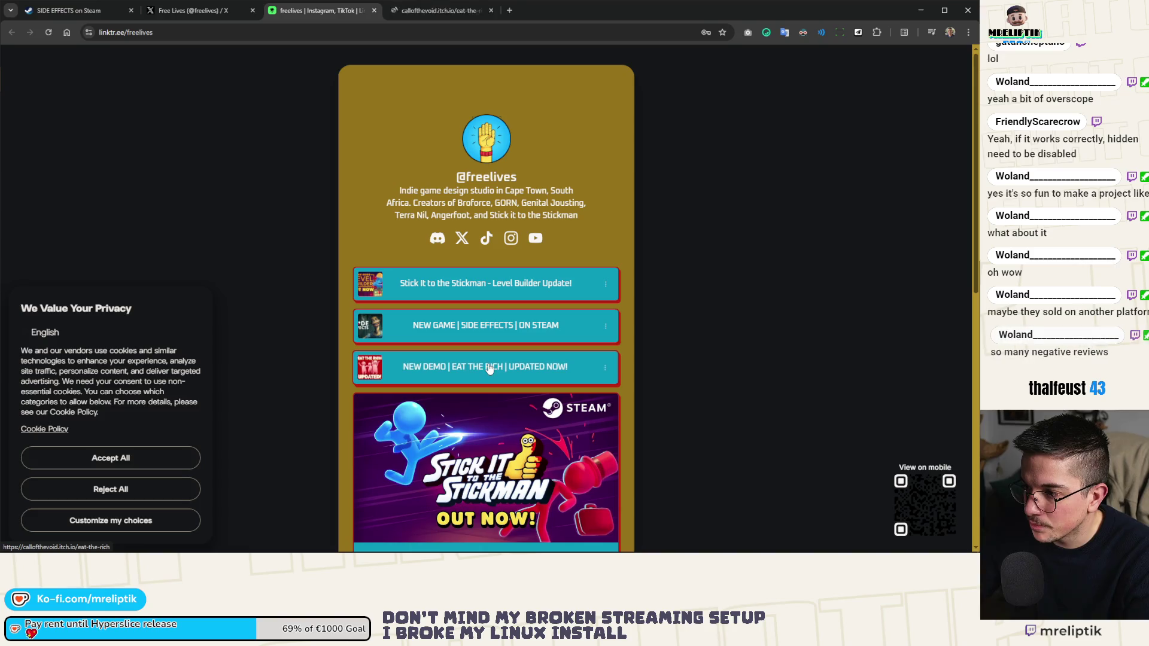
left_click(535, 239)
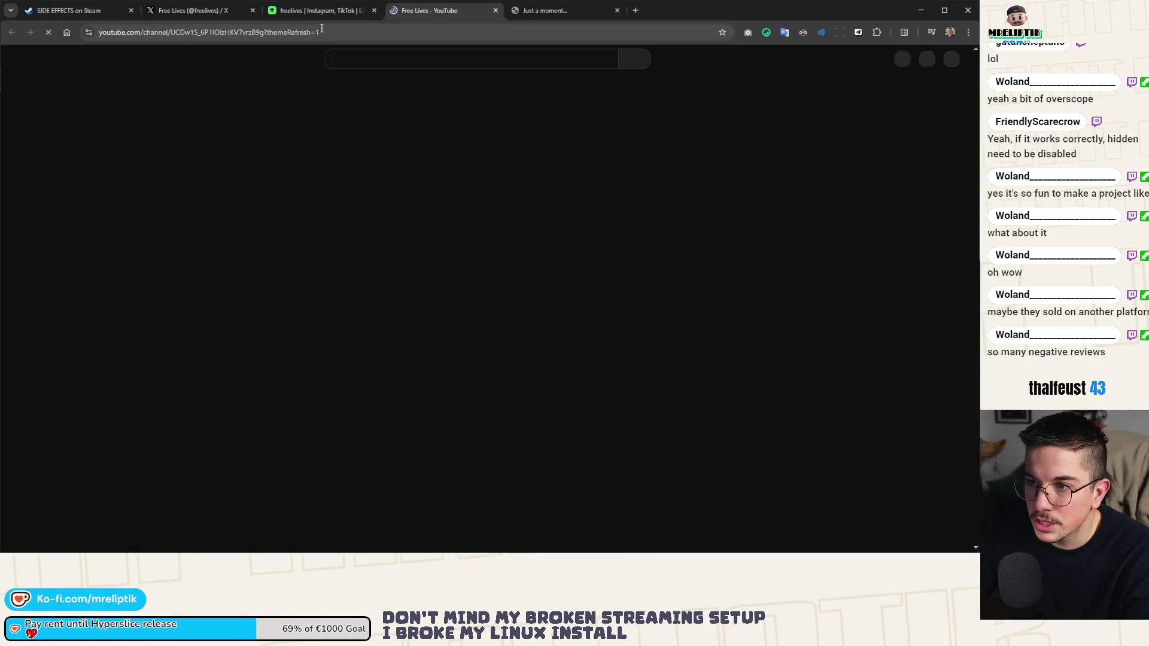
Step: Close the Linktree tab and glance over the YouTube, X and Steam store tabs
left_click(327, 13)
left_click(374, 10)
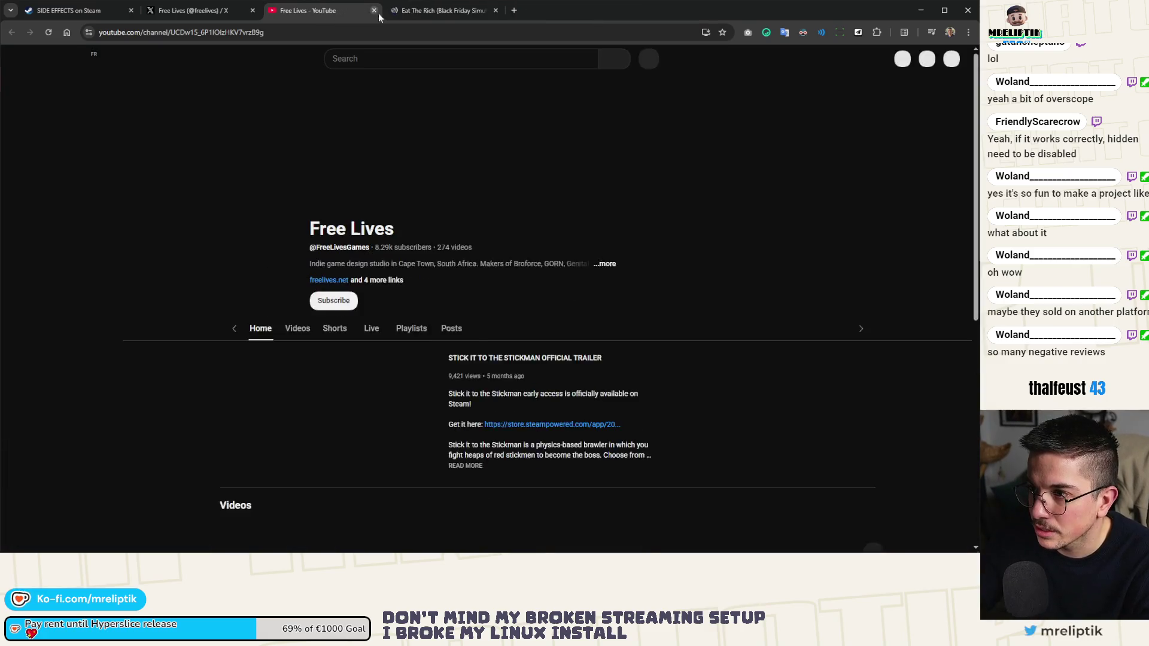
left_click(228, 14)
left_click(66, 13)
Step: On the Free Lives YouTube channel, start the SIDE EFFECTS Release Trailer, then pause it
mouse_move(691, 363)
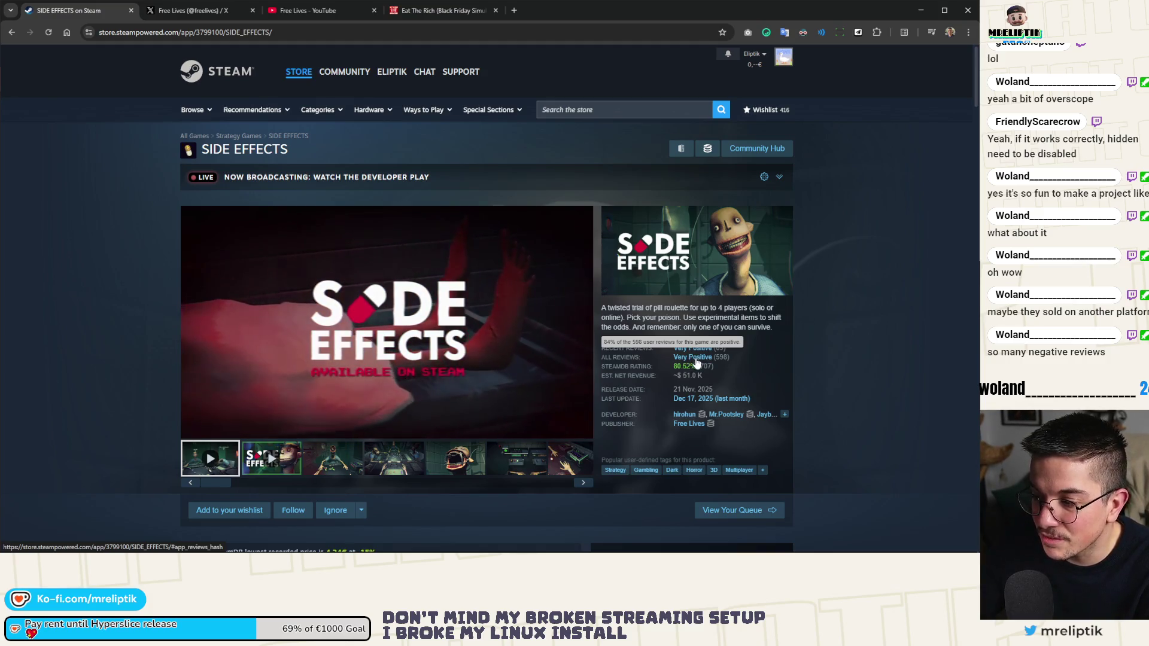
left_click(339, 13)
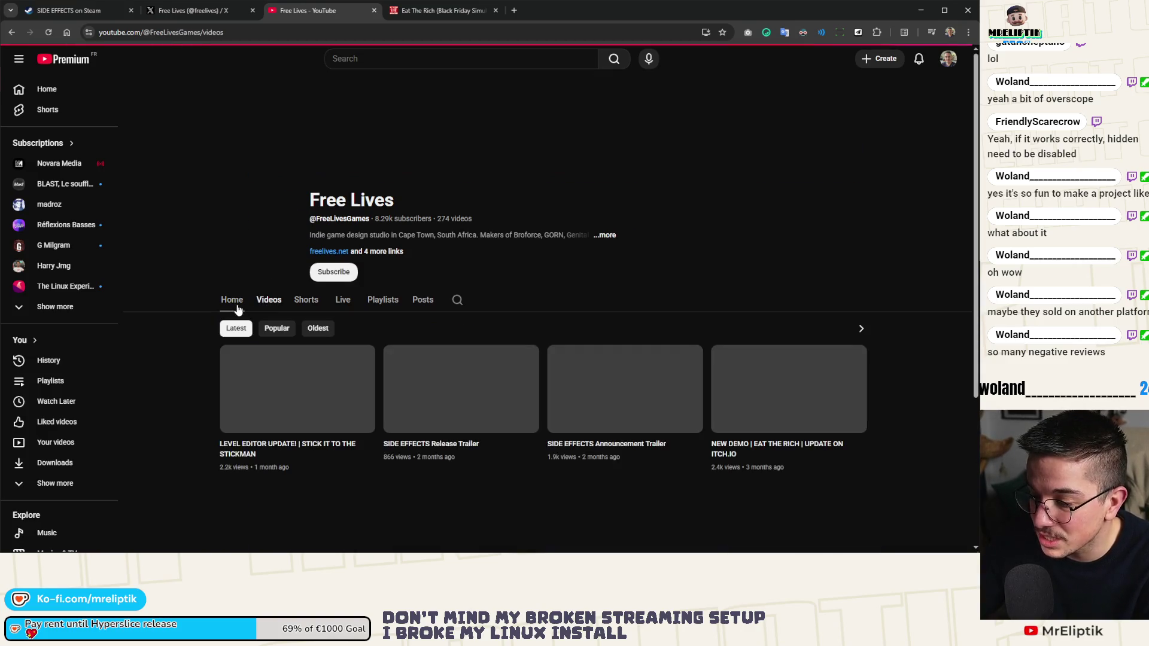
scroll(191, 341, "down", 3)
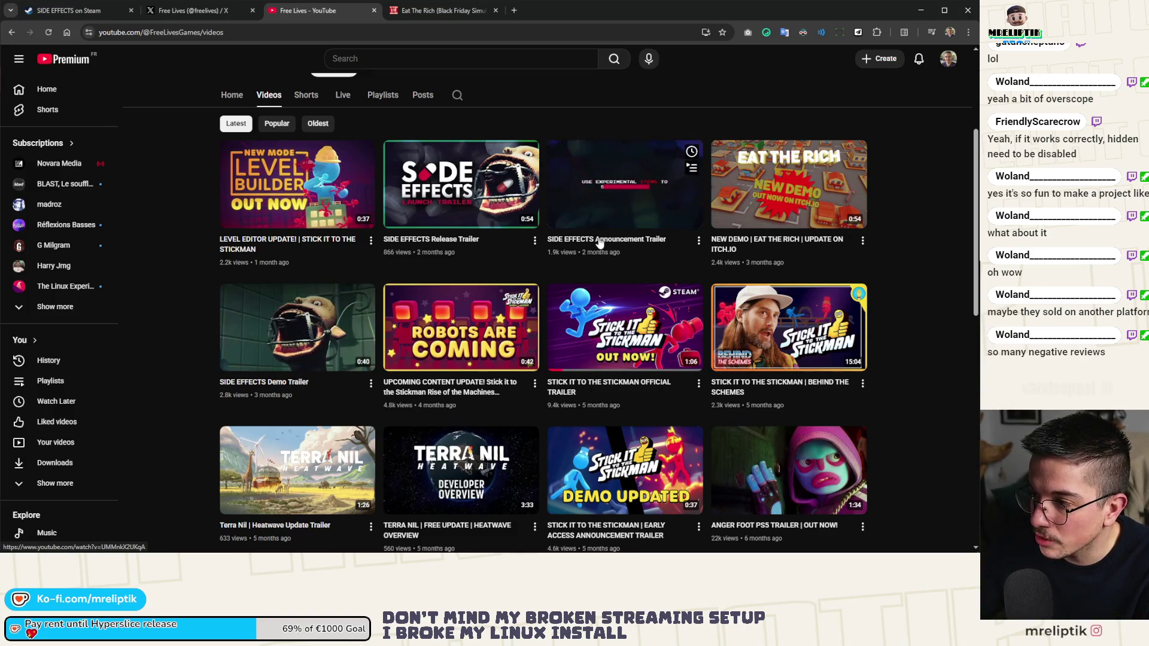
left_click(440, 247)
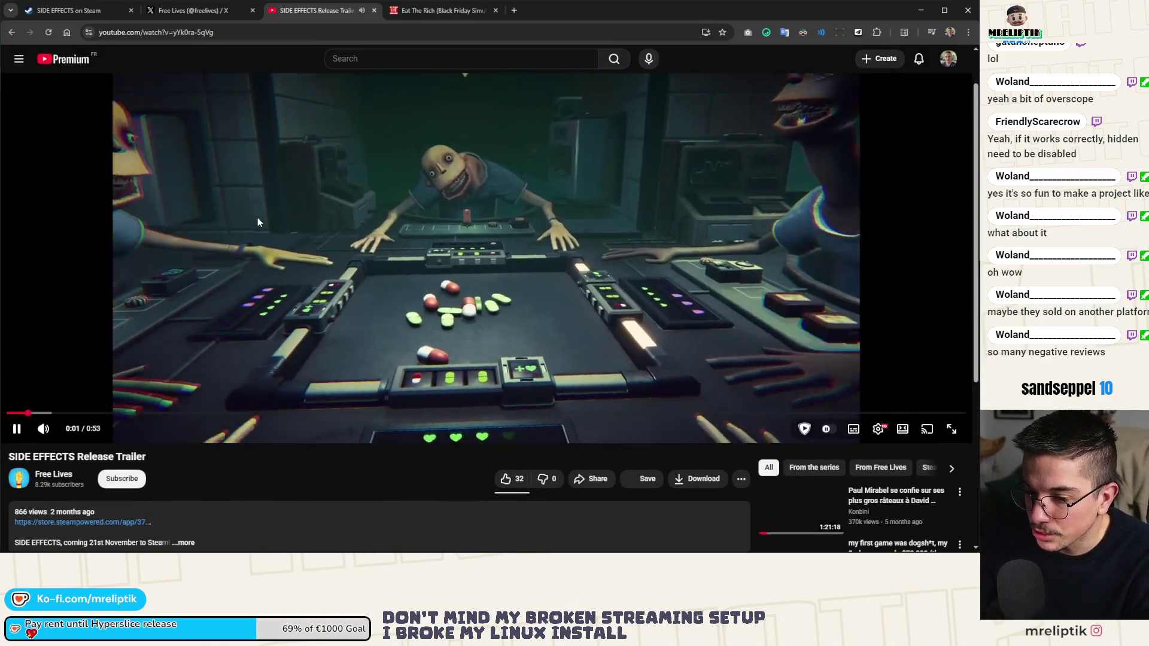
left_click(258, 218)
Step: Expand and read through the trailer's full video description
scroll(253, 238, "down", 3)
left_click(185, 336)
scroll(185, 336, "down", 2)
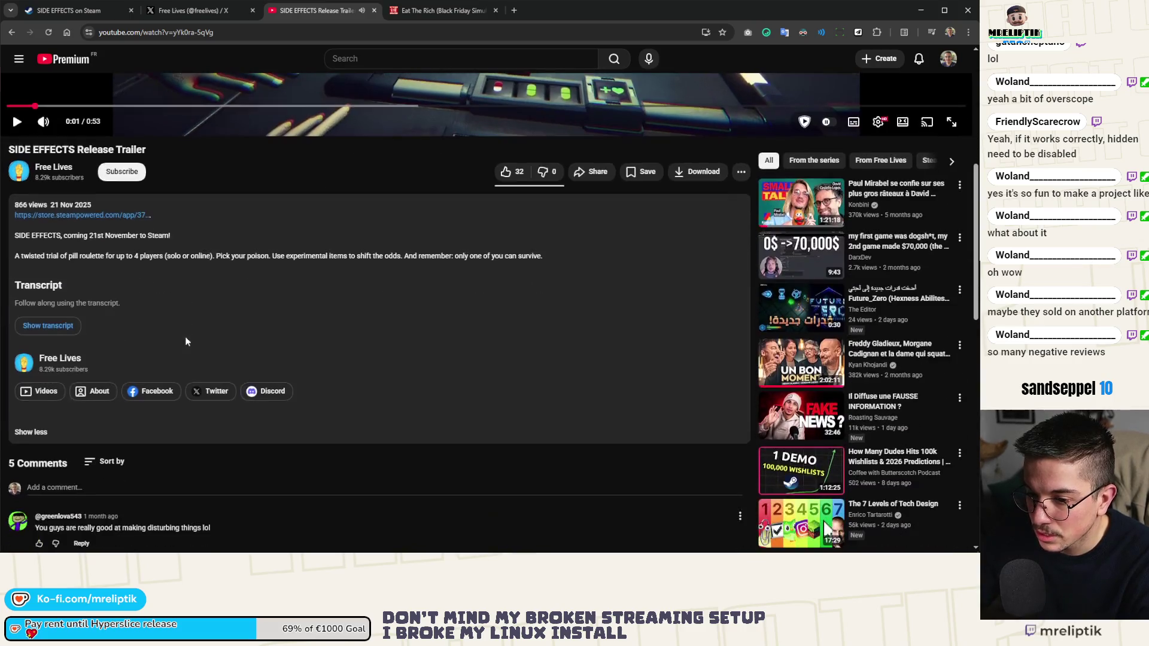
left_click_drag(137, 236, 163, 239)
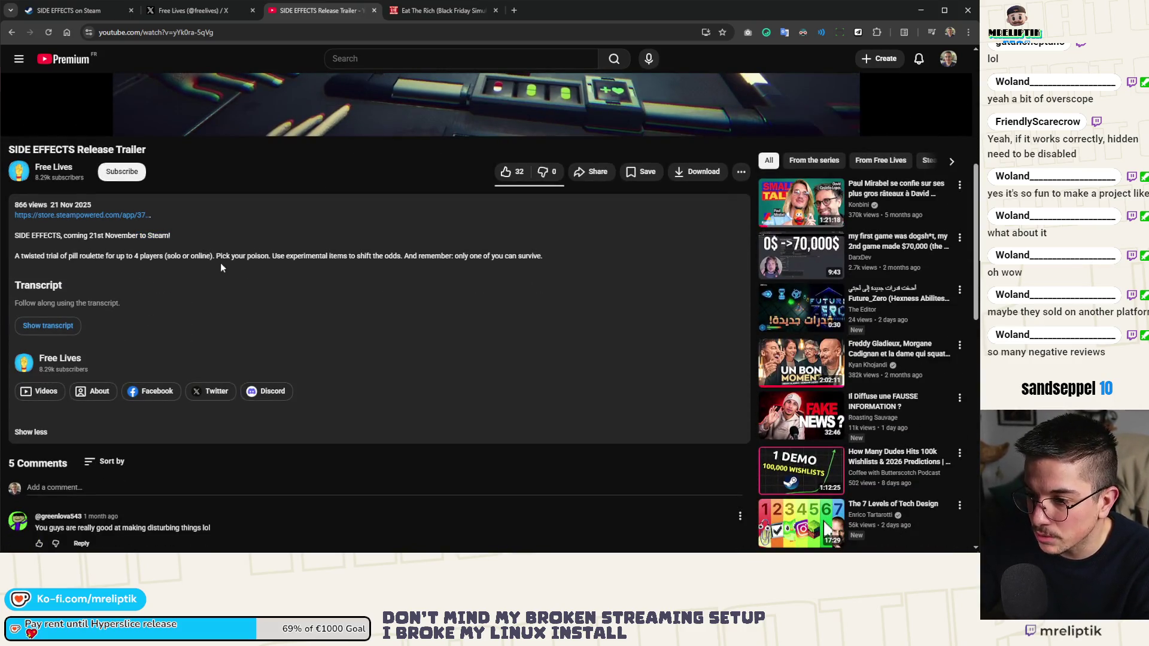
scroll(221, 267, "down", 4)
scroll(292, 265, "up", 8)
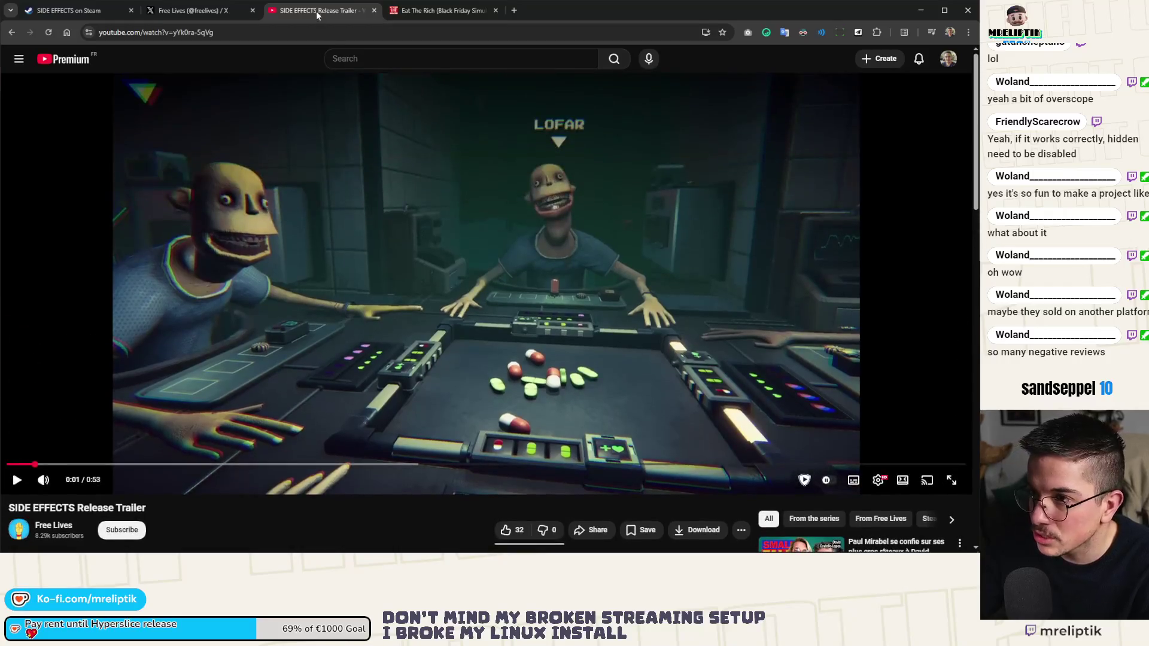
Step: Close the trailer tab, look over the Free Lives X profile, and return to the Steam page
middle_click(317, 12)
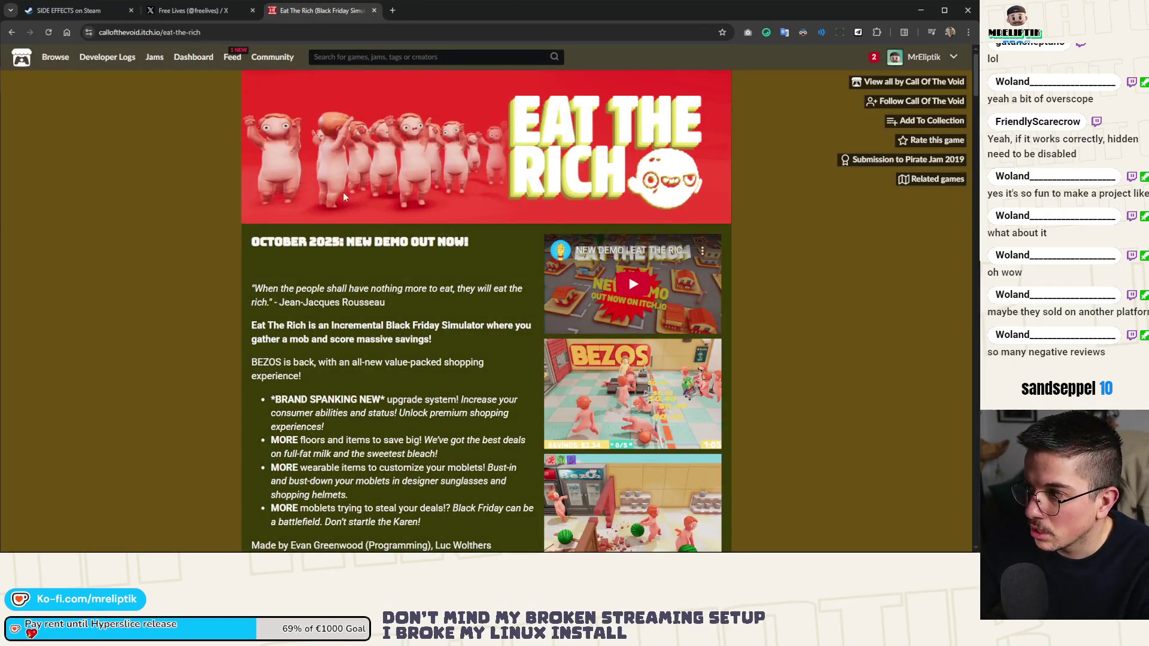
scroll(346, 214, "down", 7)
scroll(350, 213, "up", 8)
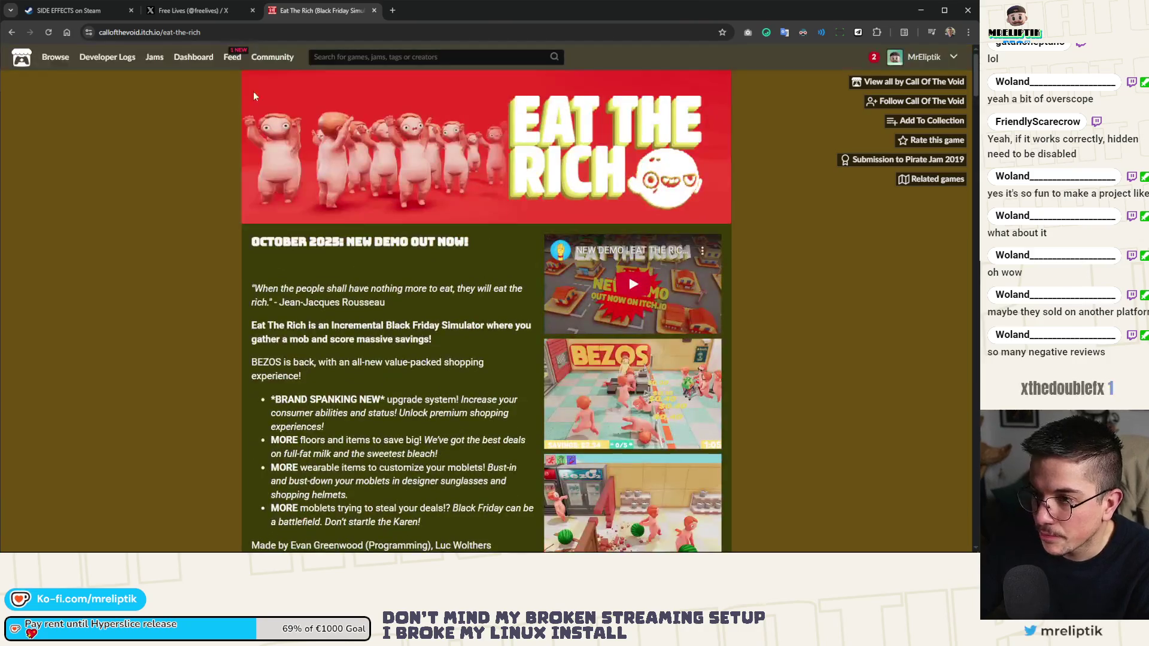
left_click(207, 12)
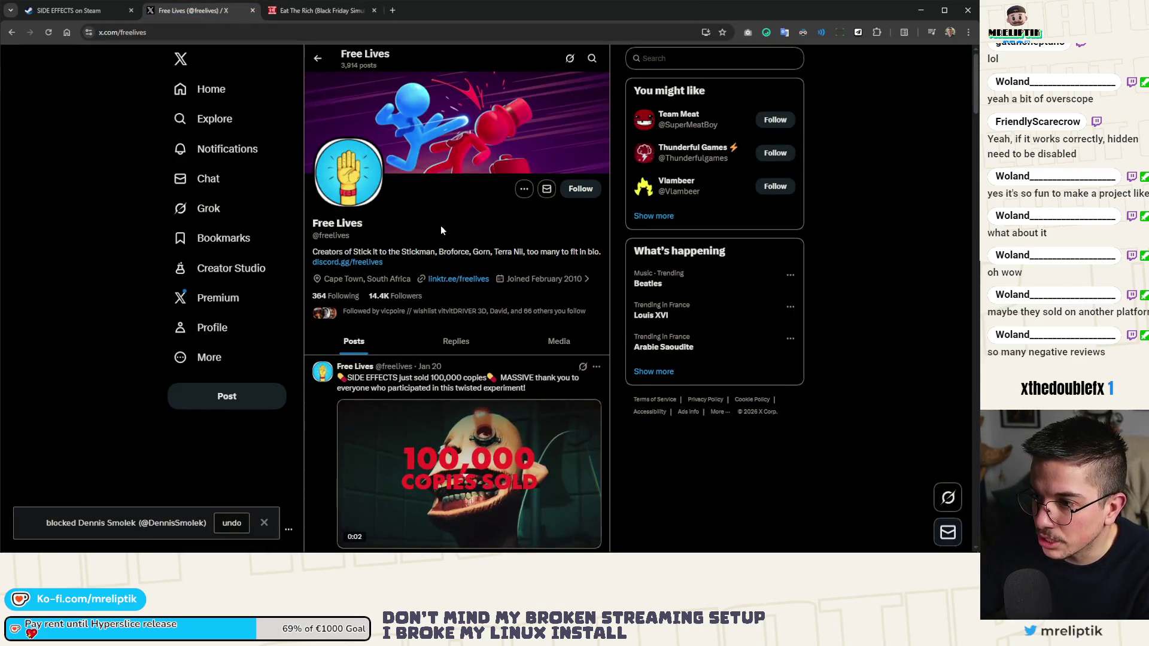
scroll(441, 225, "down", 3)
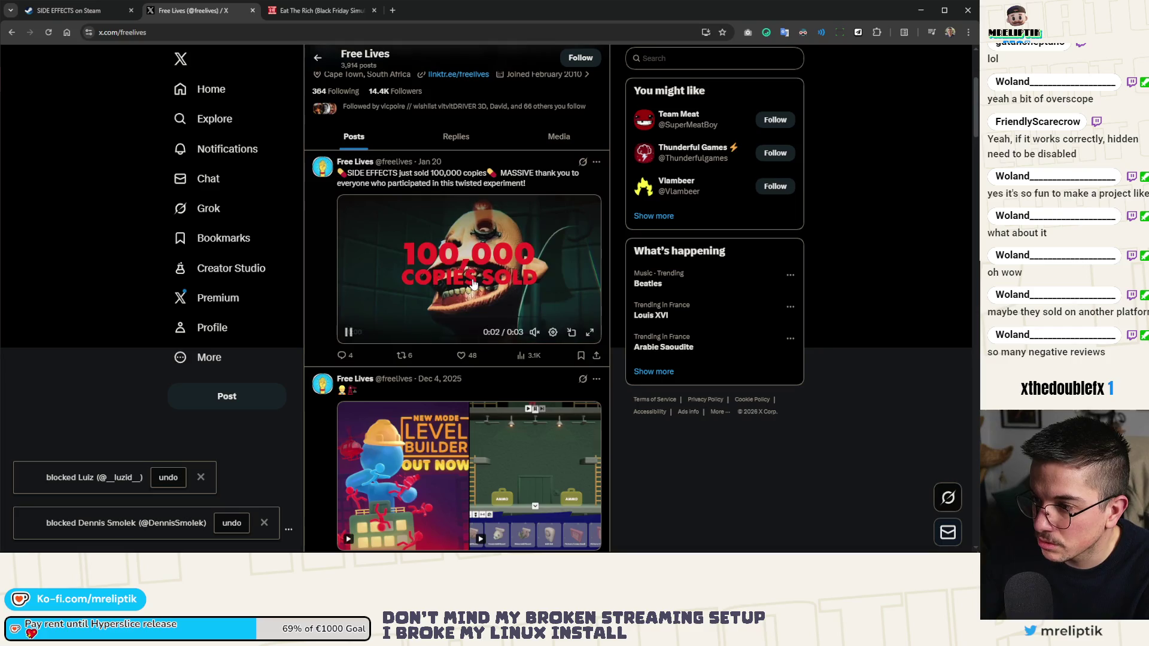
scroll(472, 283, "up", 3)
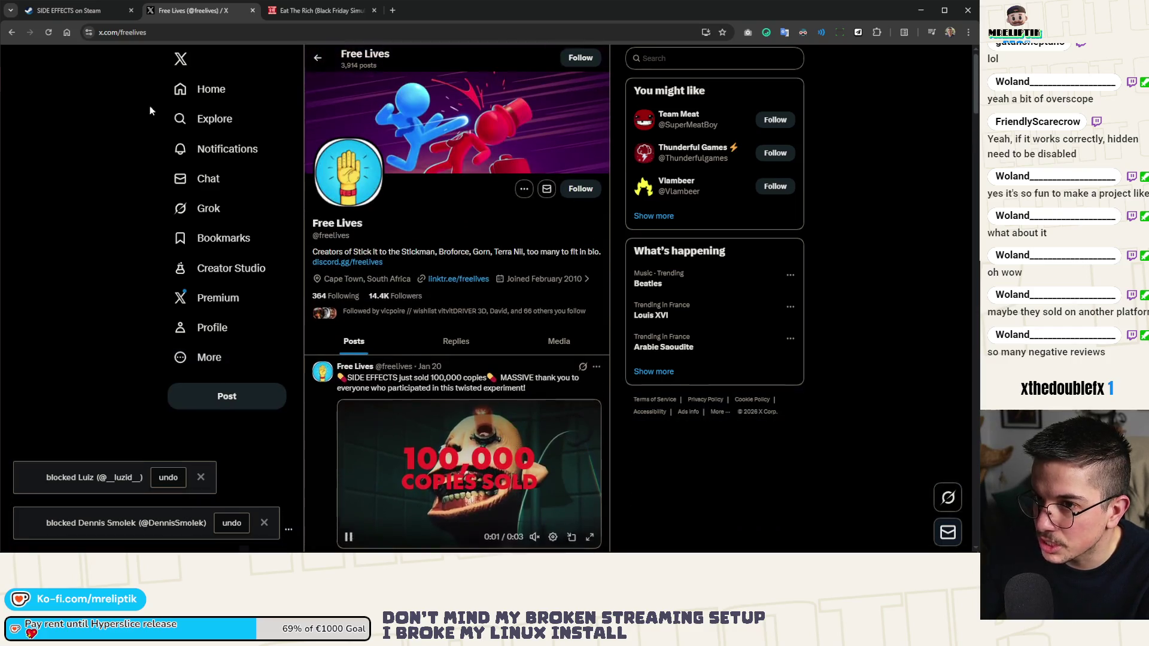
left_click(80, 12)
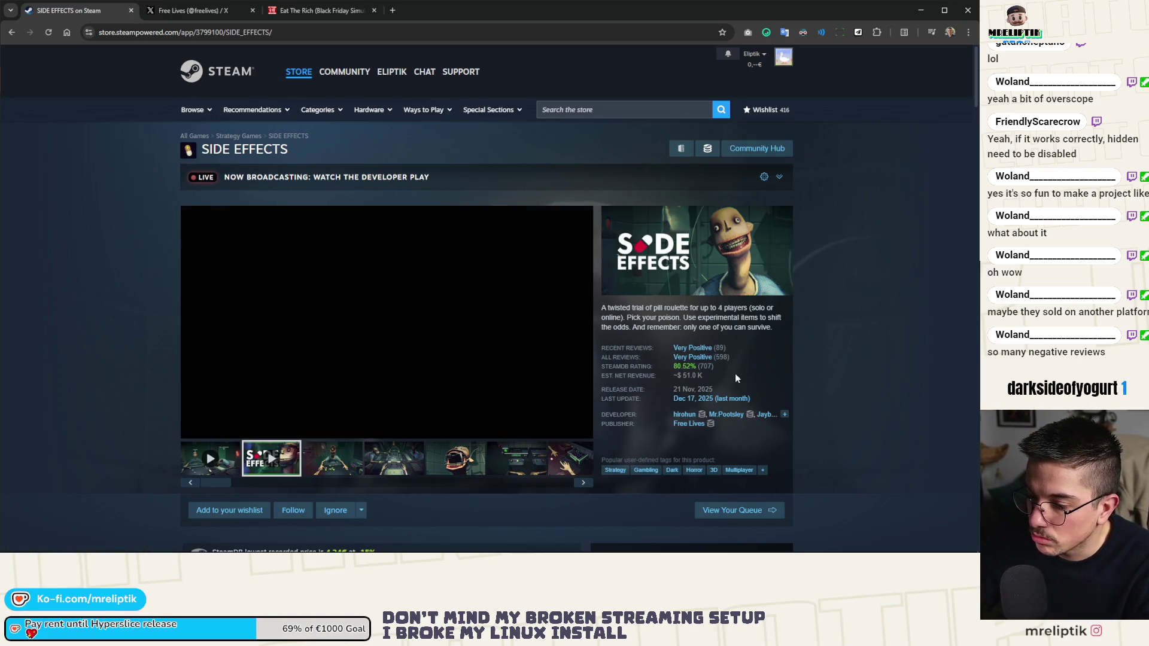
scroll(736, 378, "down", 4)
scroll(736, 378, "down", 4)
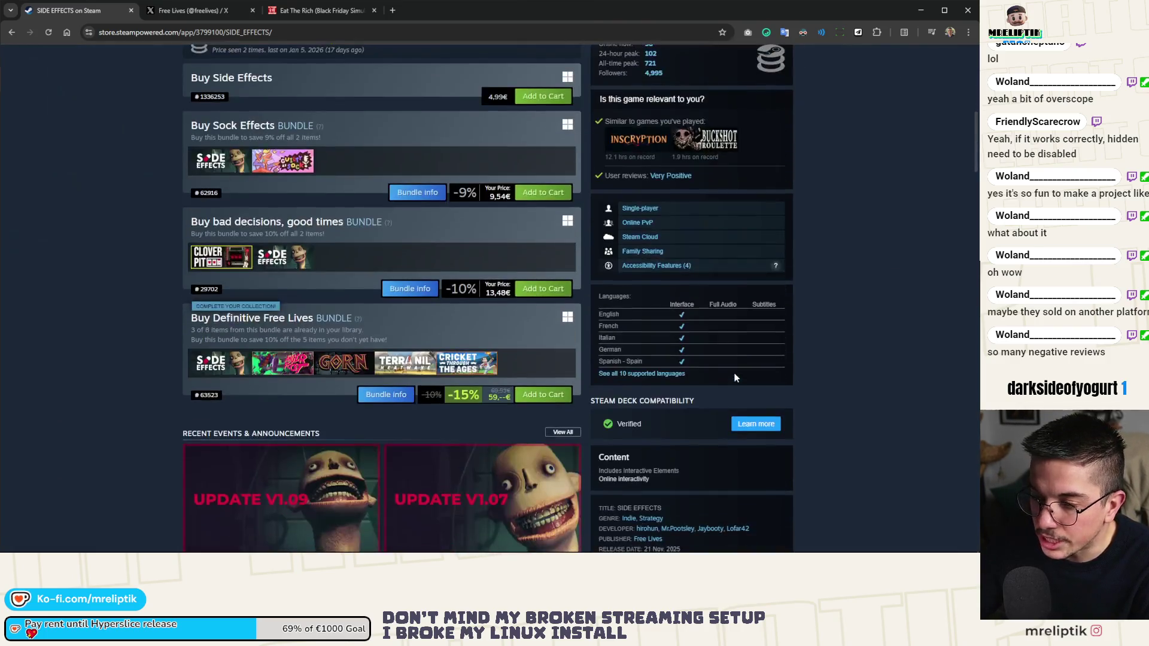
scroll(736, 379, "down", 14)
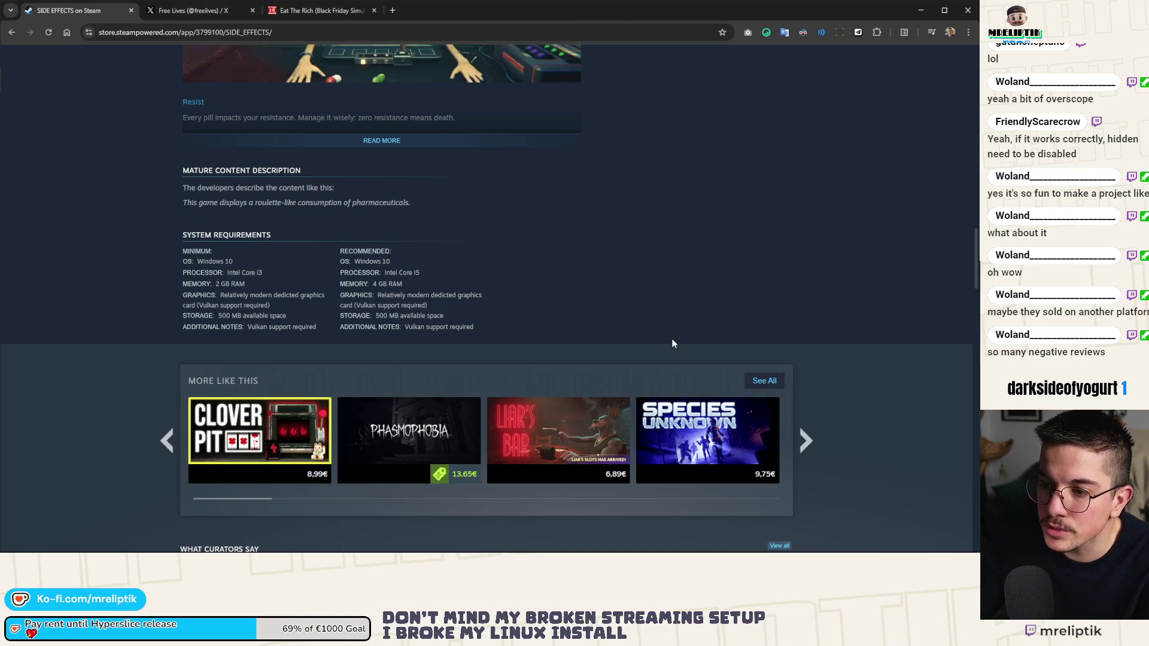
scroll(669, 346, "up", 10)
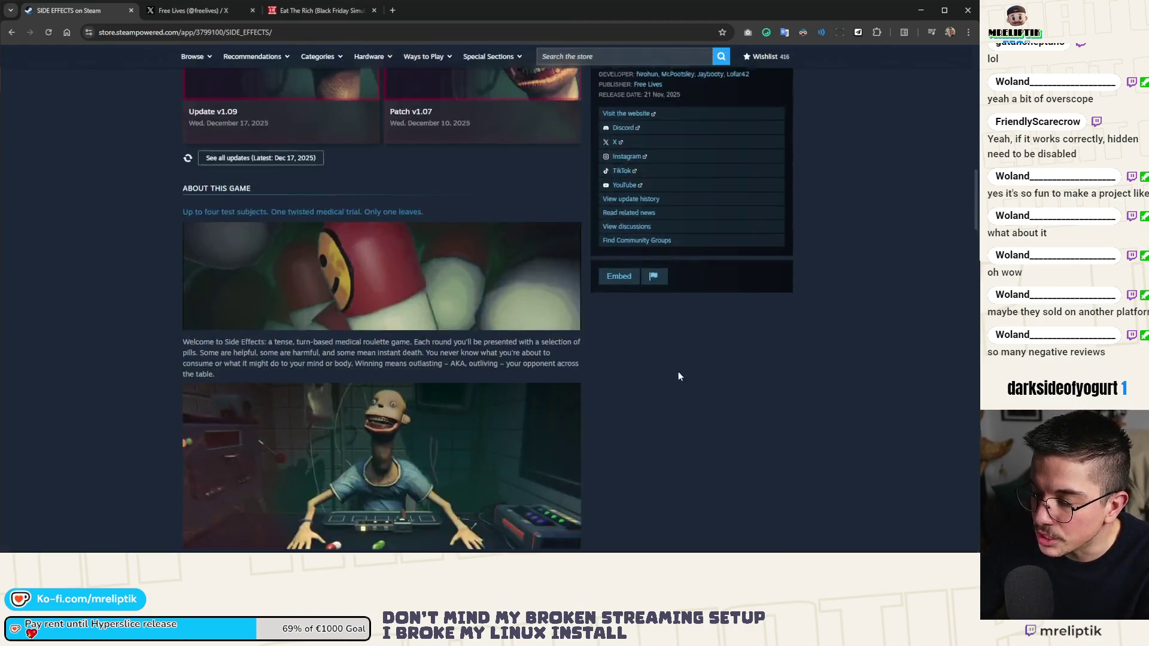
scroll(835, 328, "up", 3)
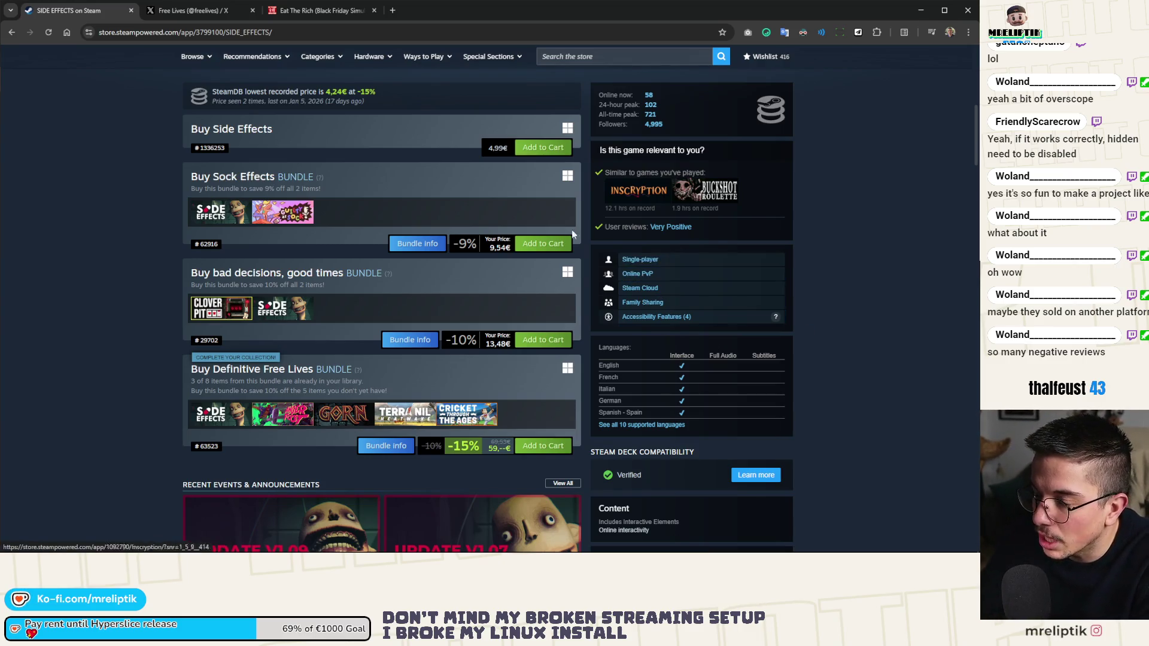
scroll(572, 228, "up", 6)
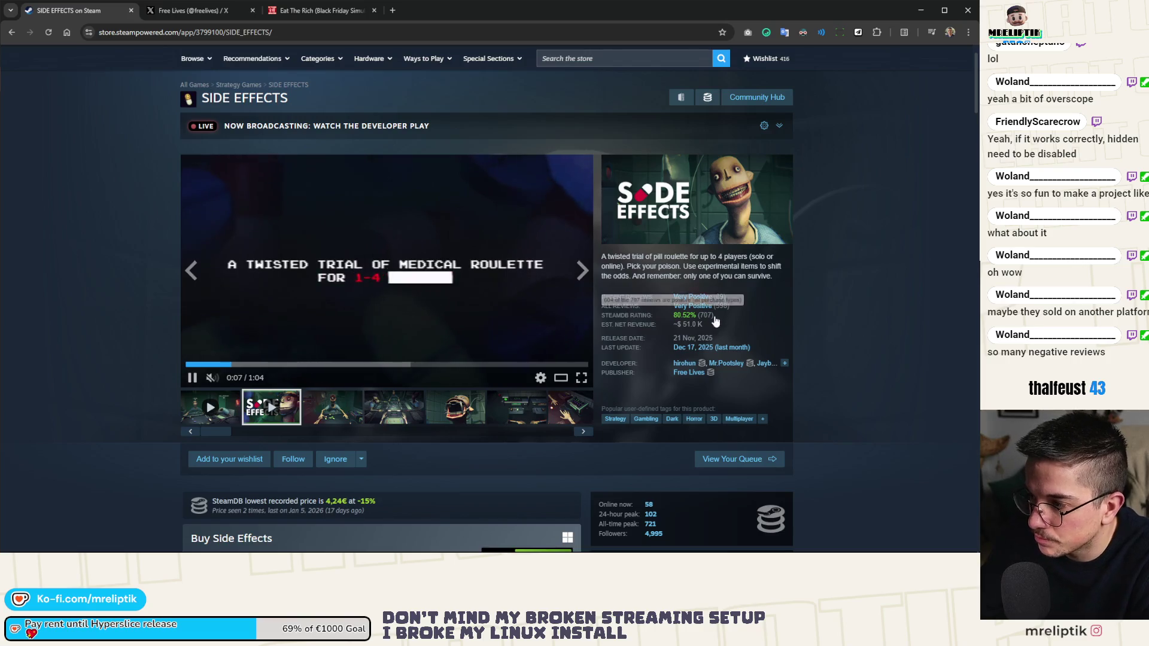
left_click_drag(687, 324, 724, 328)
left_click(710, 322)
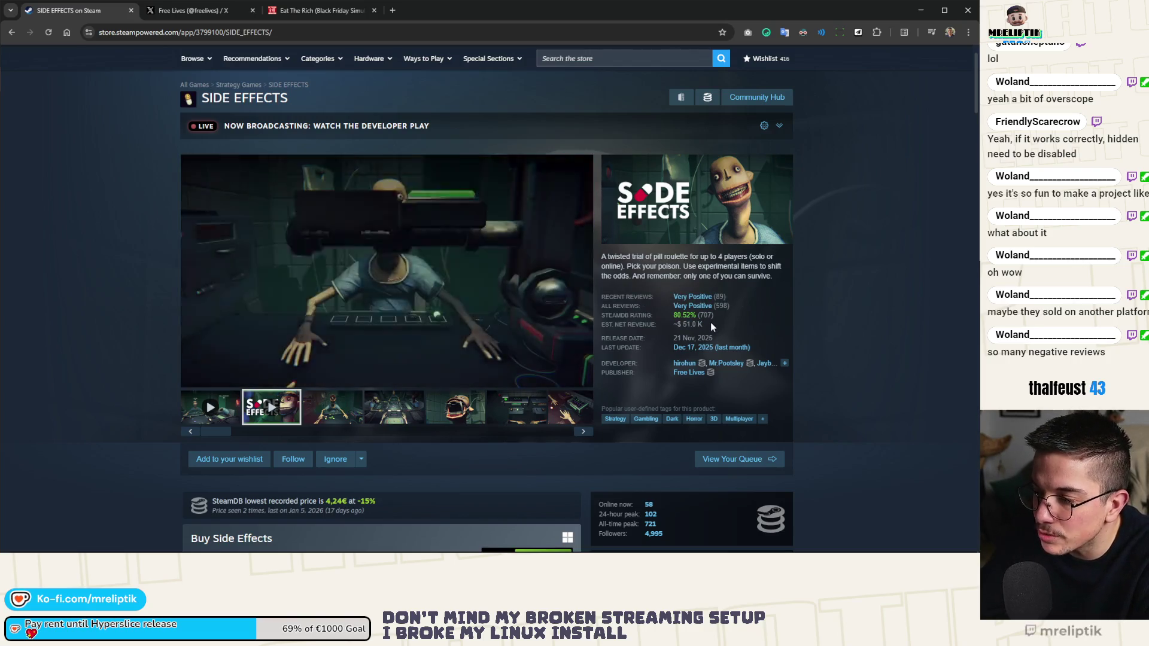
scroll(711, 322, "down", 1)
scroll(711, 322, "down", 3)
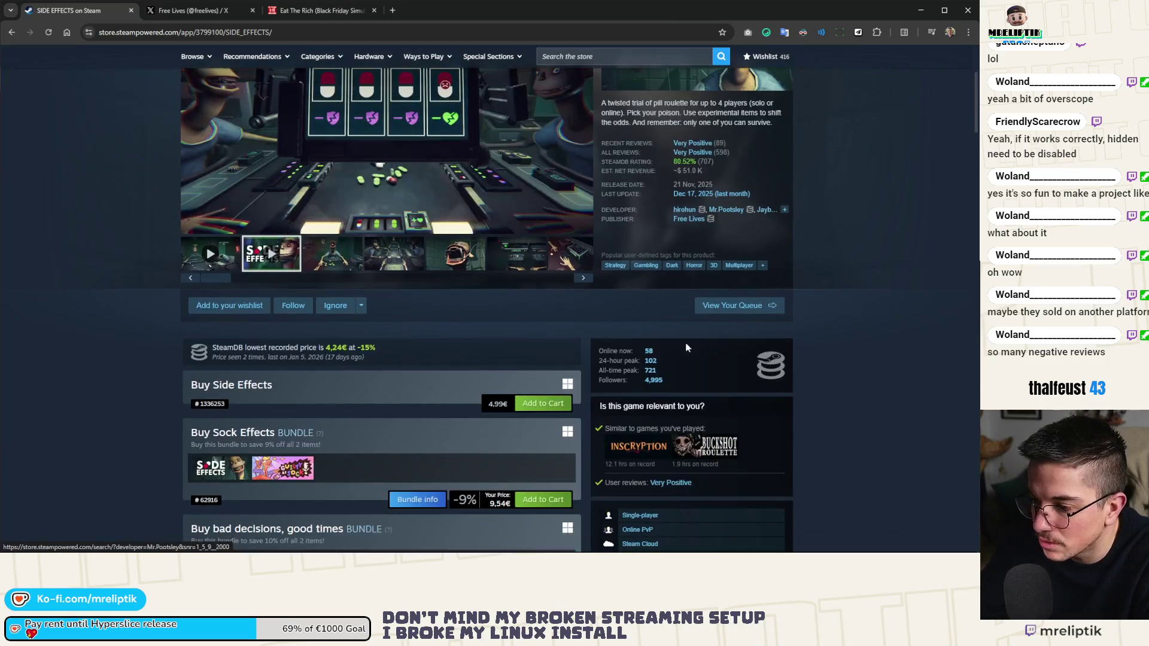